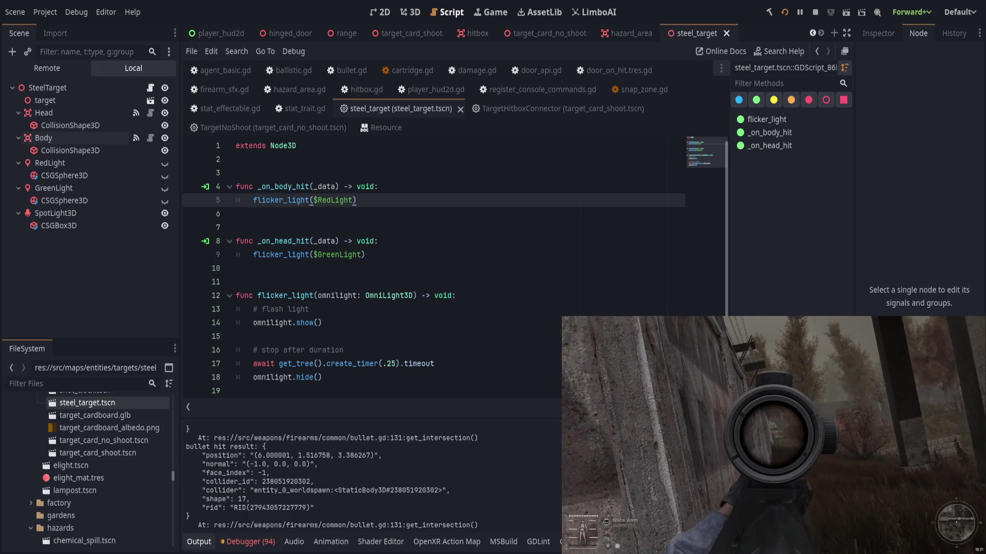
Step: Open steel_target.gd and place the caret at the end of line 4
click(576, 281)
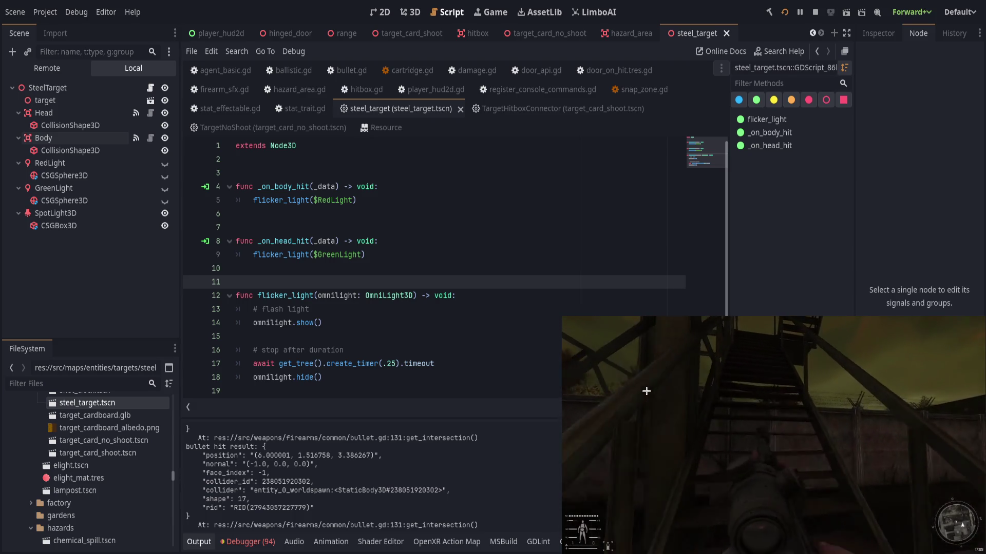
click(690, 511)
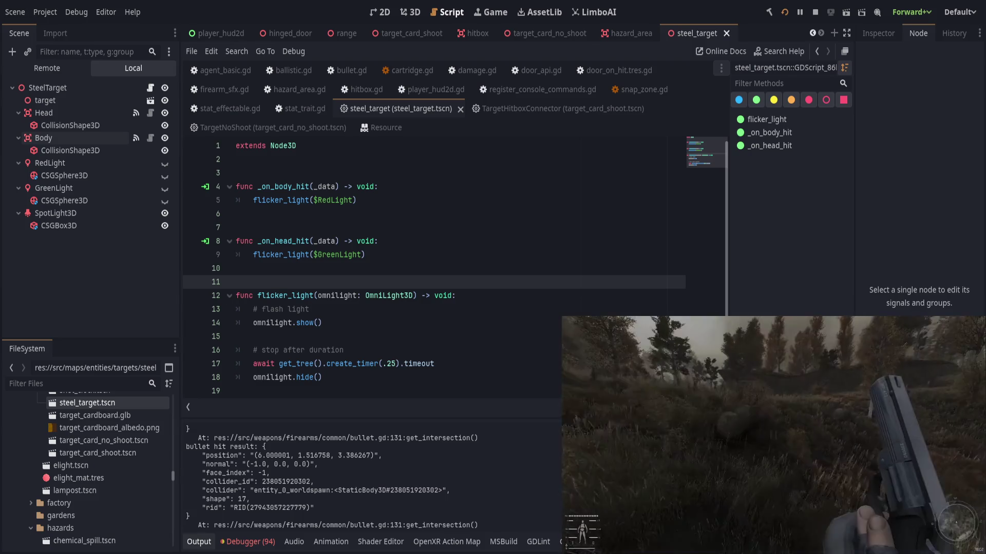
click(461, 160)
click(461, 186)
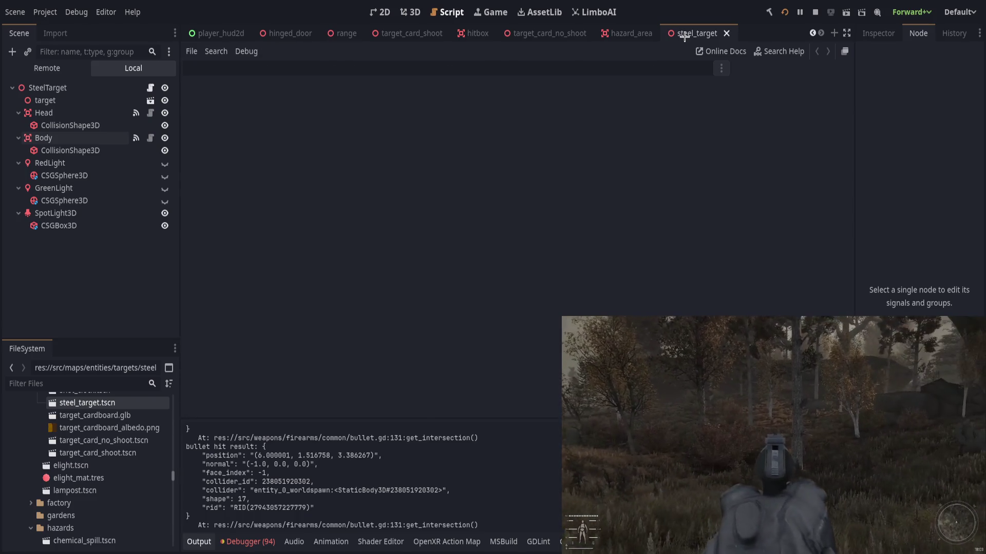
Step: Close the steel_target, target card, hazard_area, hitbox, range, hinged_door and player_hud2d scene tabs
click(635, 34)
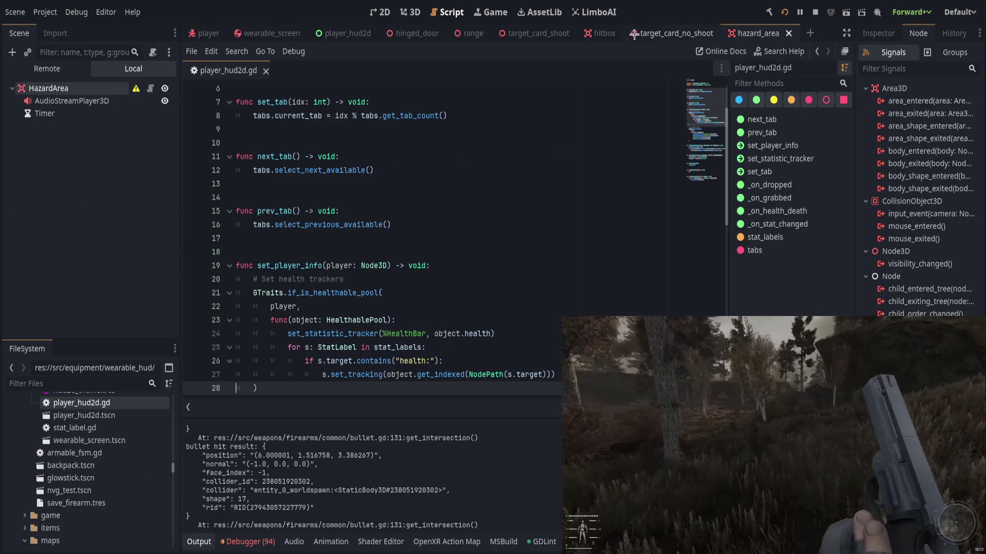
middle_click(640, 32)
middle_click(640, 32)
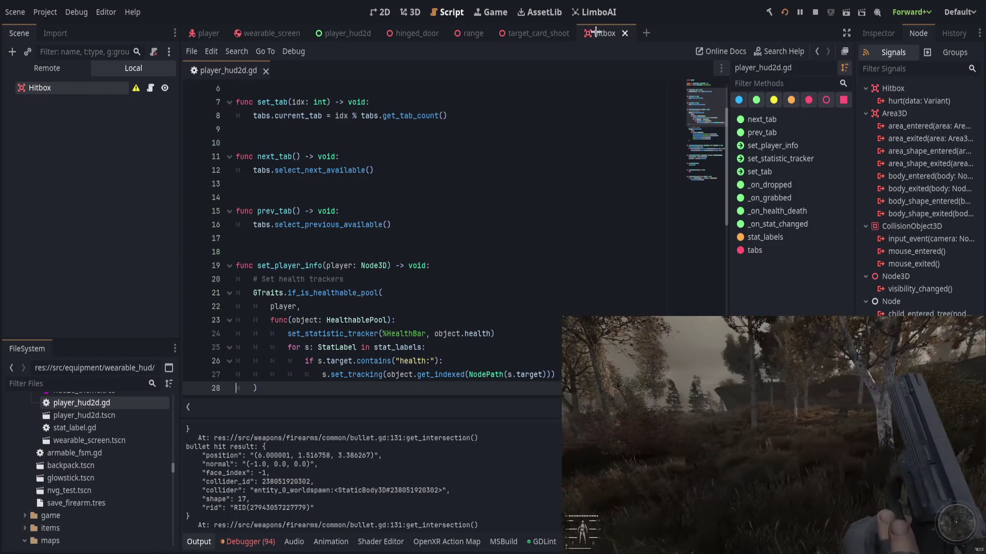
middle_click(595, 32)
click(474, 34)
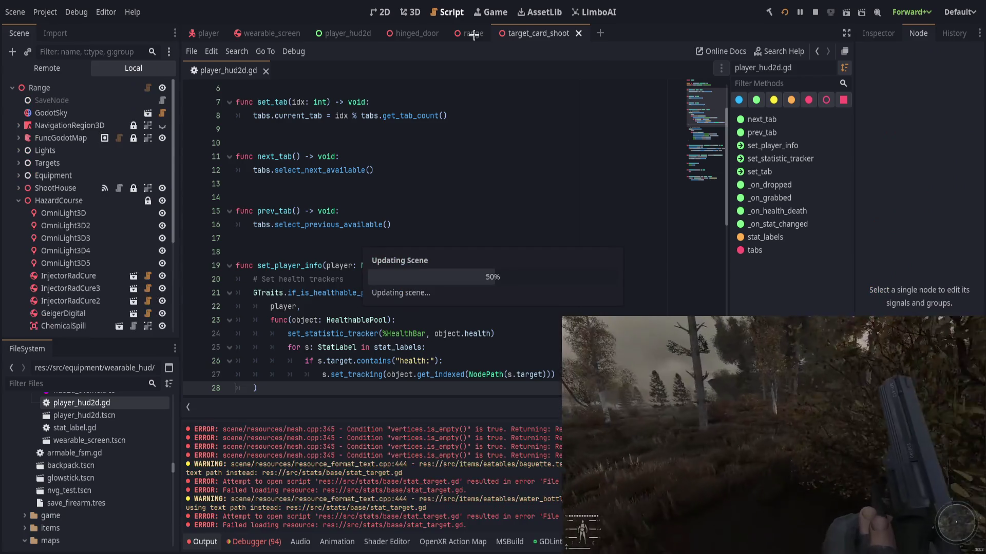
middle_click(523, 32)
middle_click(477, 36)
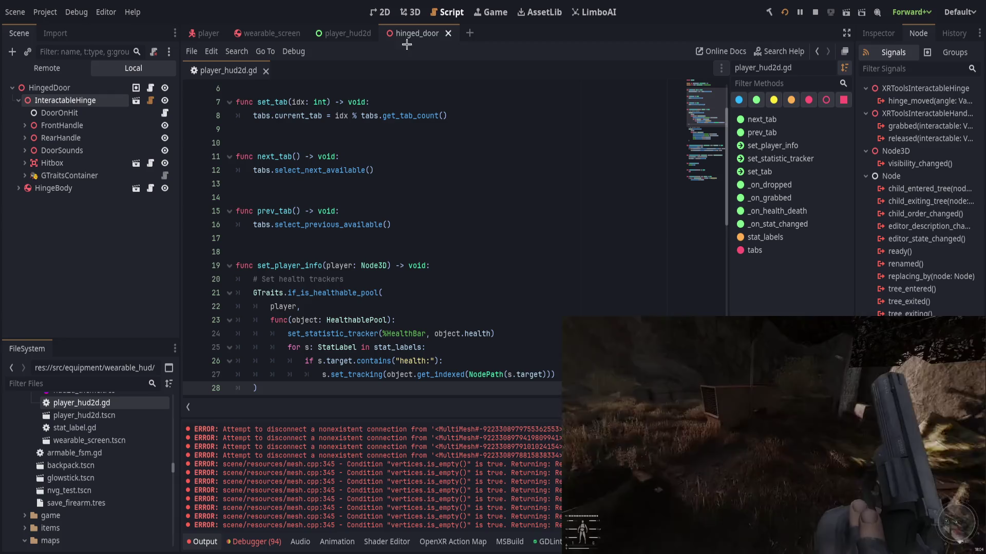
middle_click(408, 32)
middle_click(332, 35)
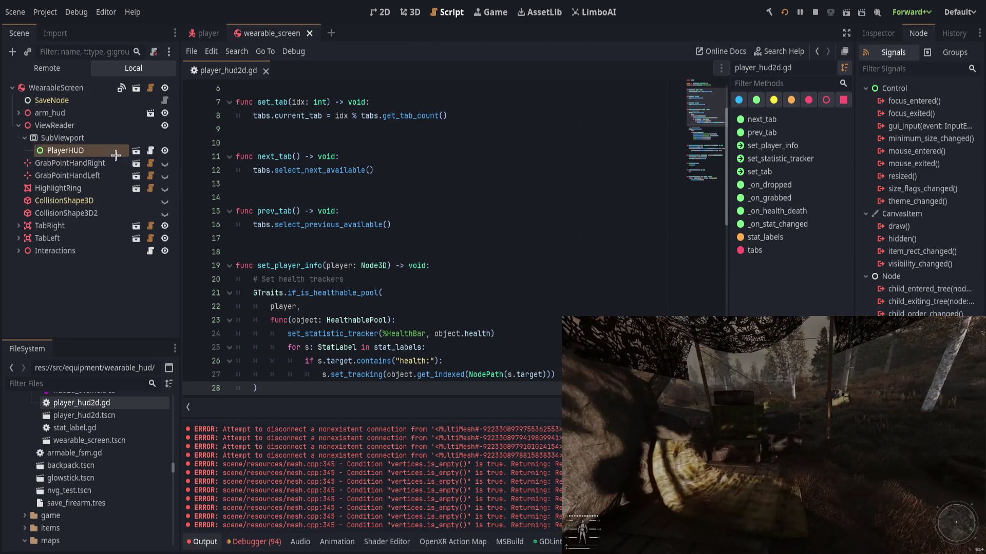
Step: Reopen the player_hud2d scene and show it in the 3D view
click(136, 151)
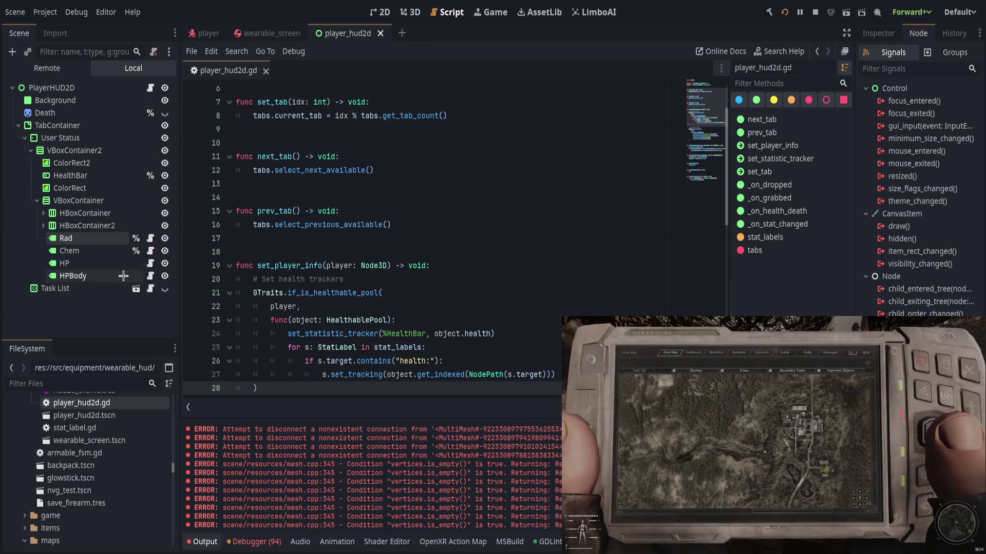
scroll(383, 260, down, 5)
click(417, 11)
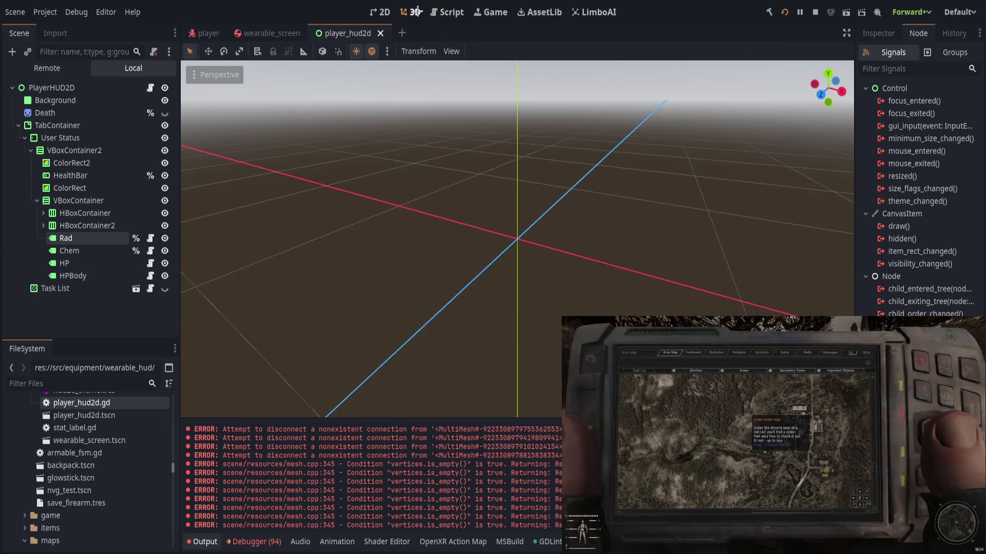
Step: In the 2D view, set the Rad label's Text to 'radiation: %s'
click(384, 11)
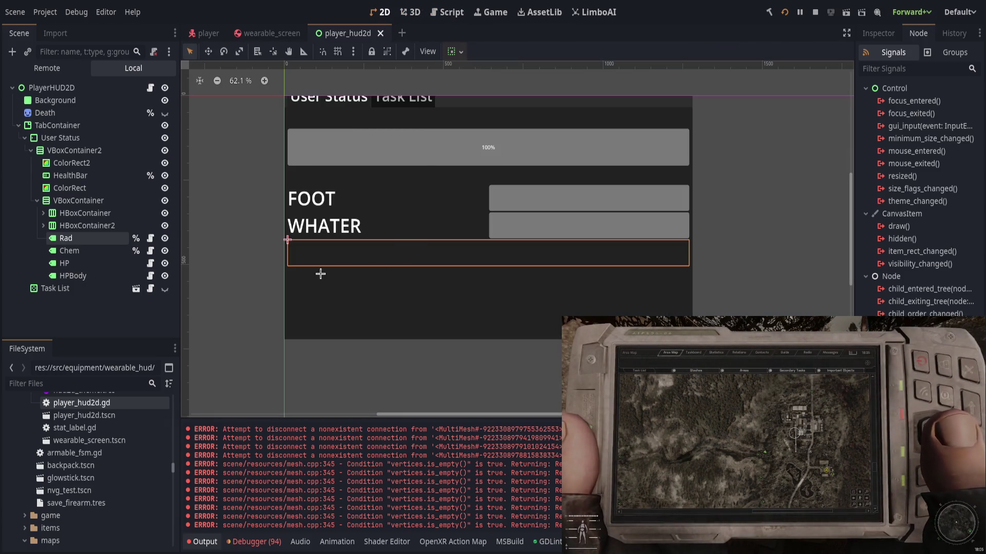
click(112, 250)
click(112, 239)
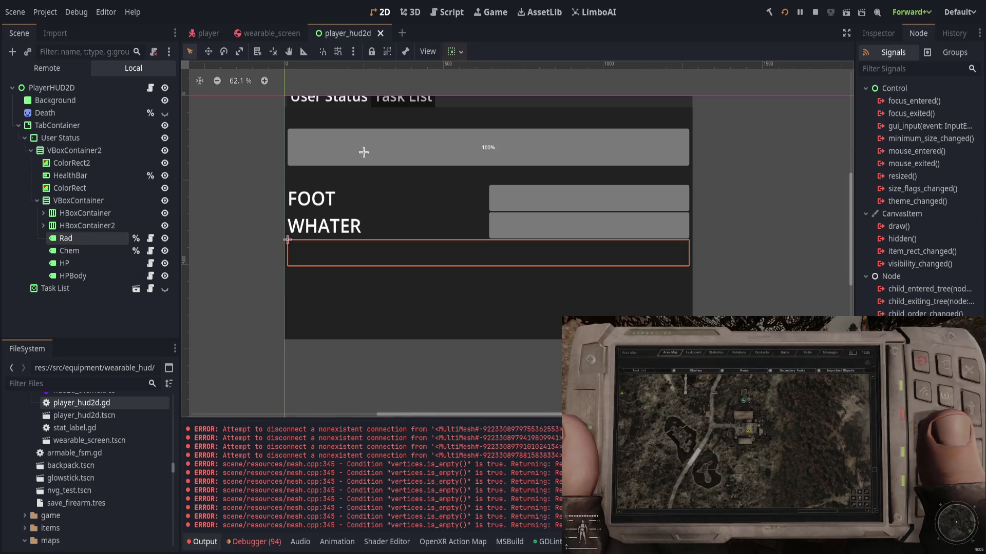
click(878, 33)
drag(859, 154, 769, 157)
click(858, 206)
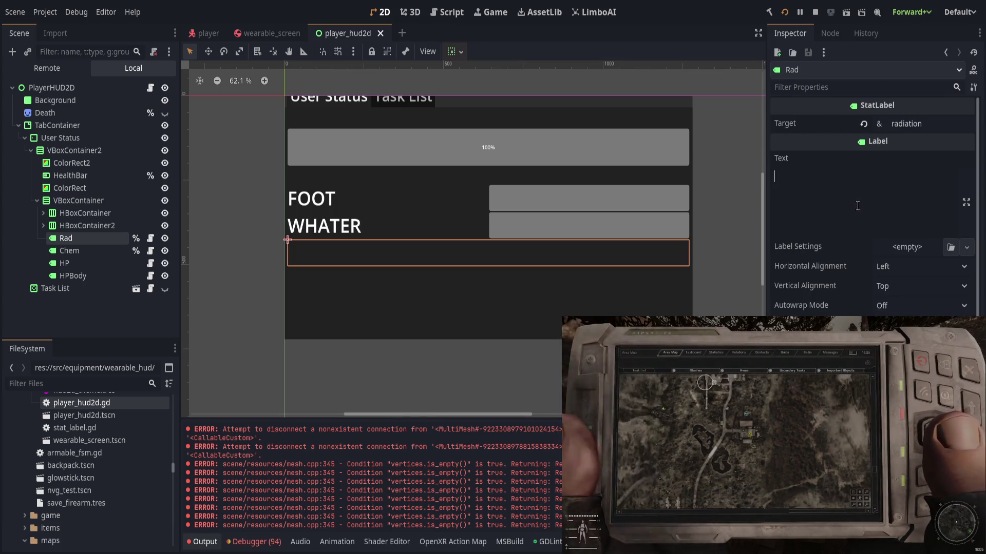
text(radiation)
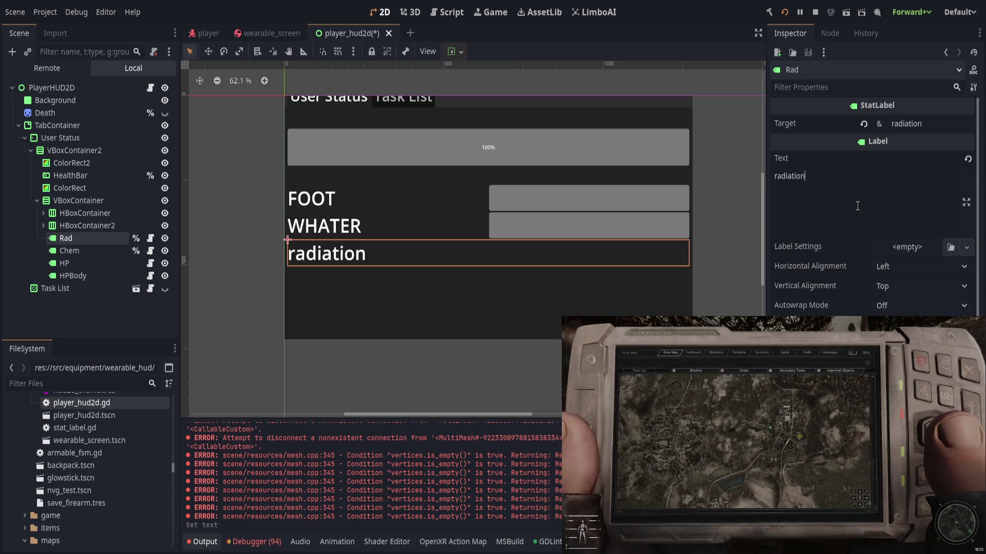
text(: %s)
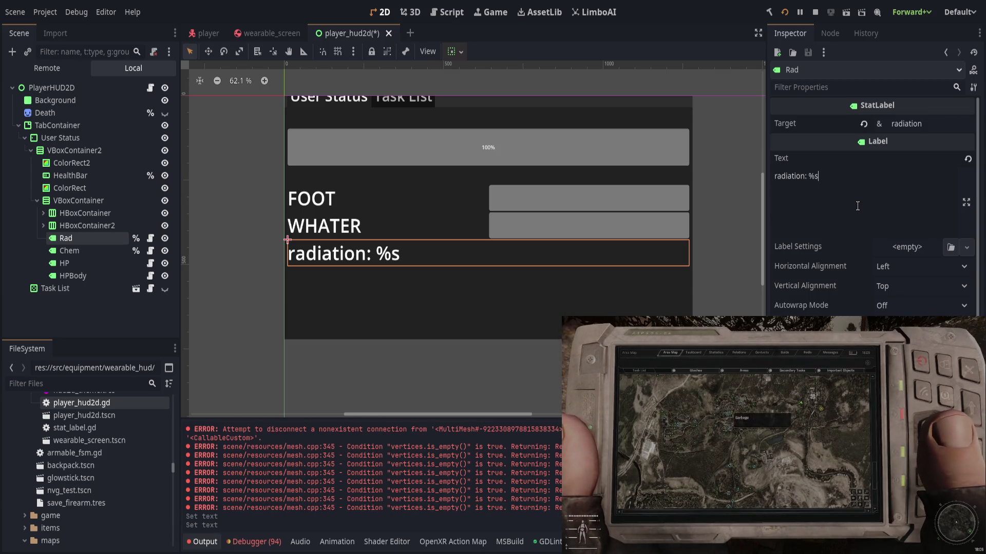
Step: Set the Chem label's Text to 'contaminant: %s'
click(99, 251)
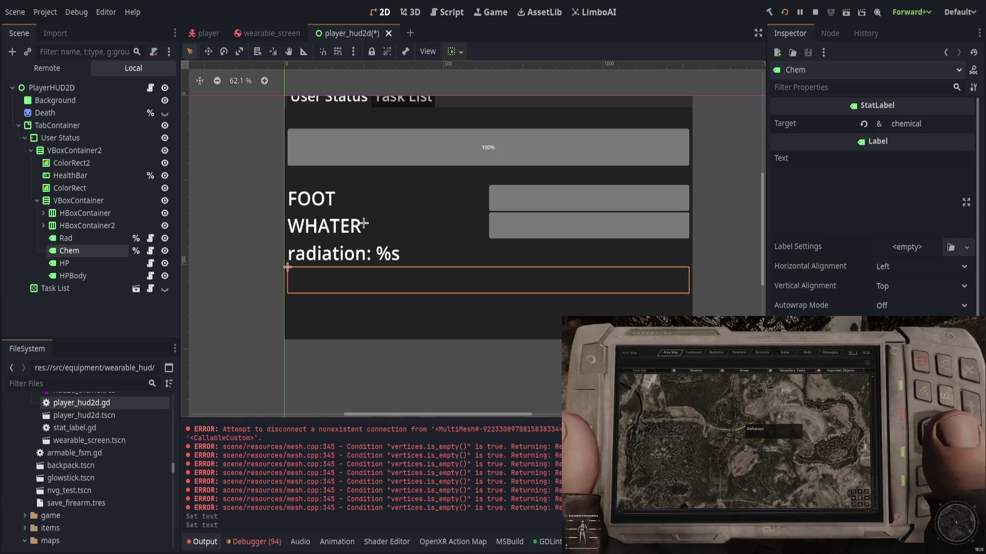
click(885, 215)
text(chemica)
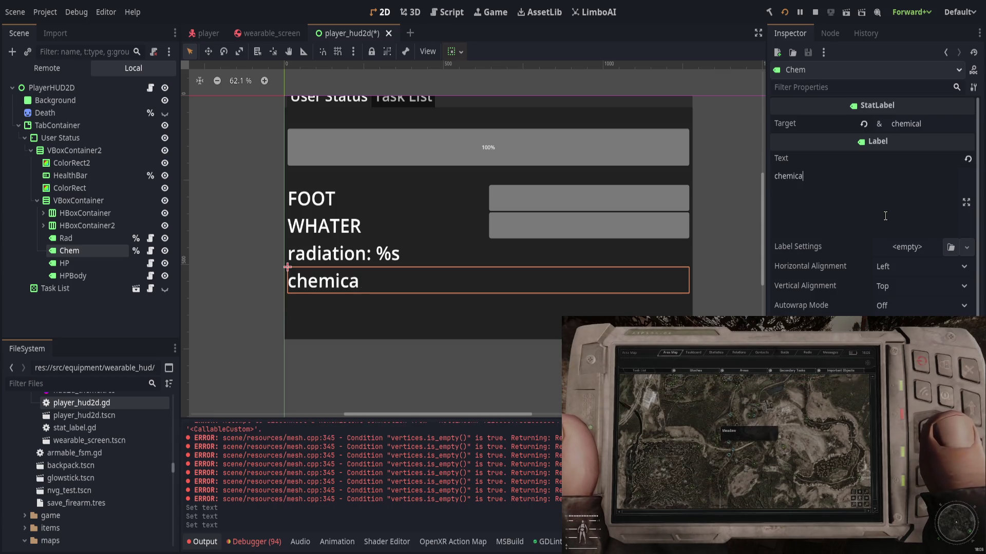
key(ctrl+BackSpace)
text(contain)
key(BackSpace)
key(BackSpace)
text(minant)
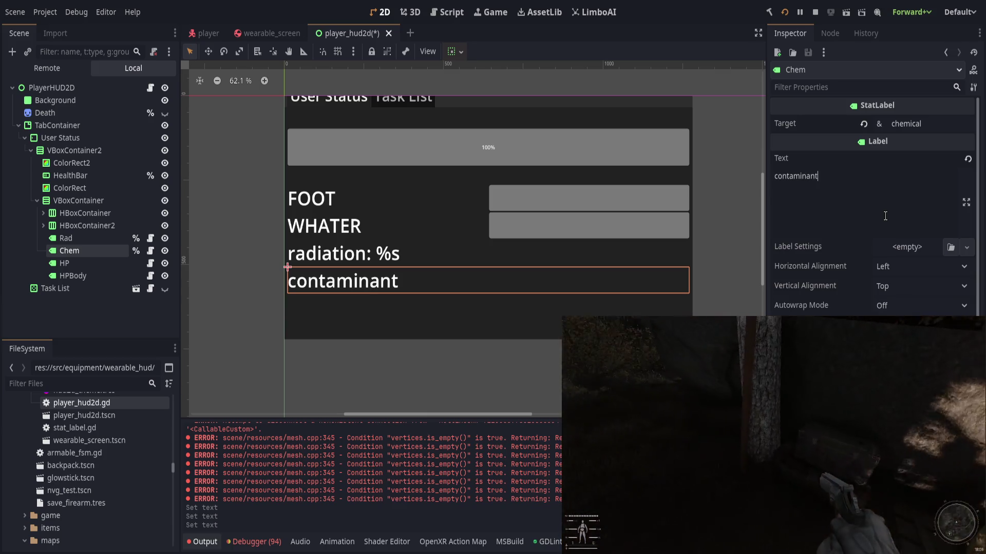
text(: %s)
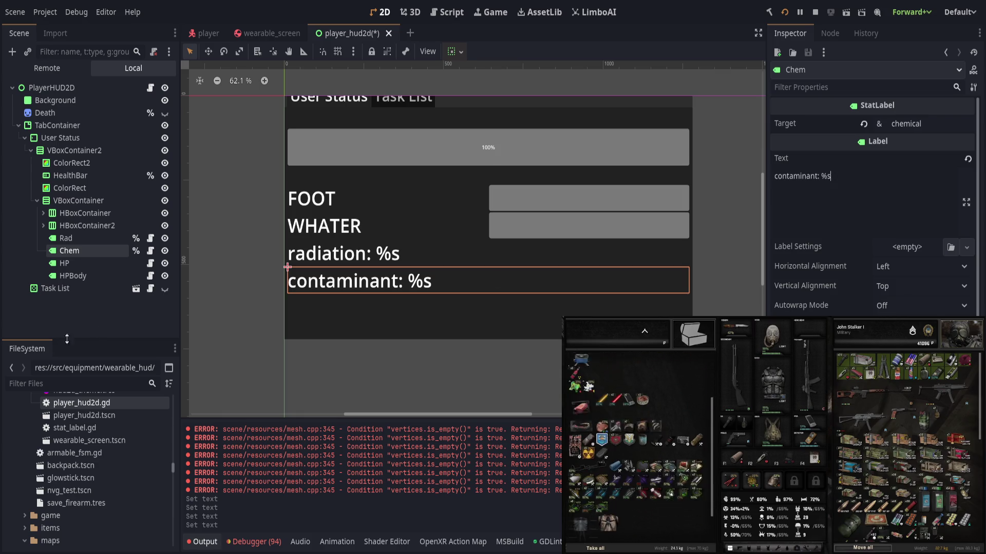
click(729, 226)
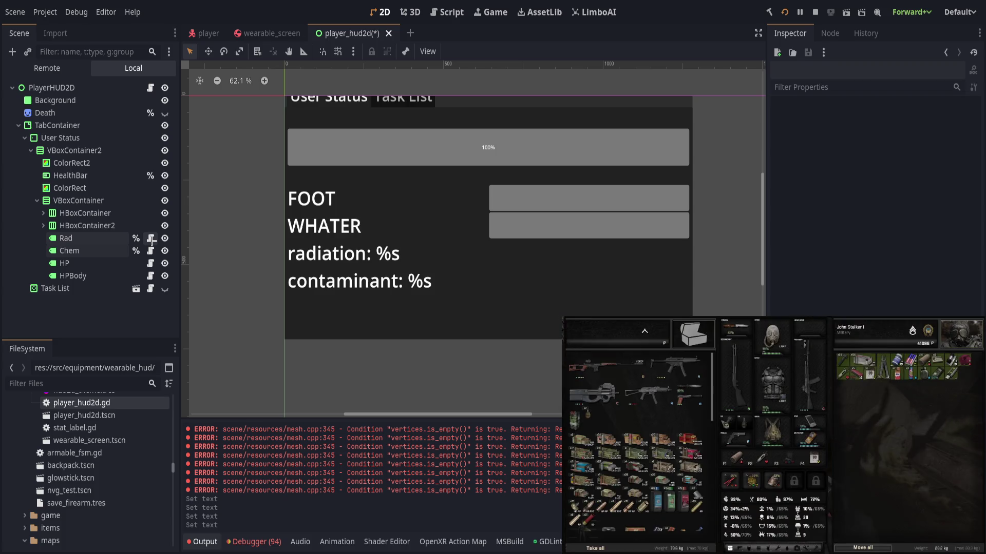
Step: Open the Rad label's stat_label.gd and start a 'text = text % [' line in _update
click(150, 238)
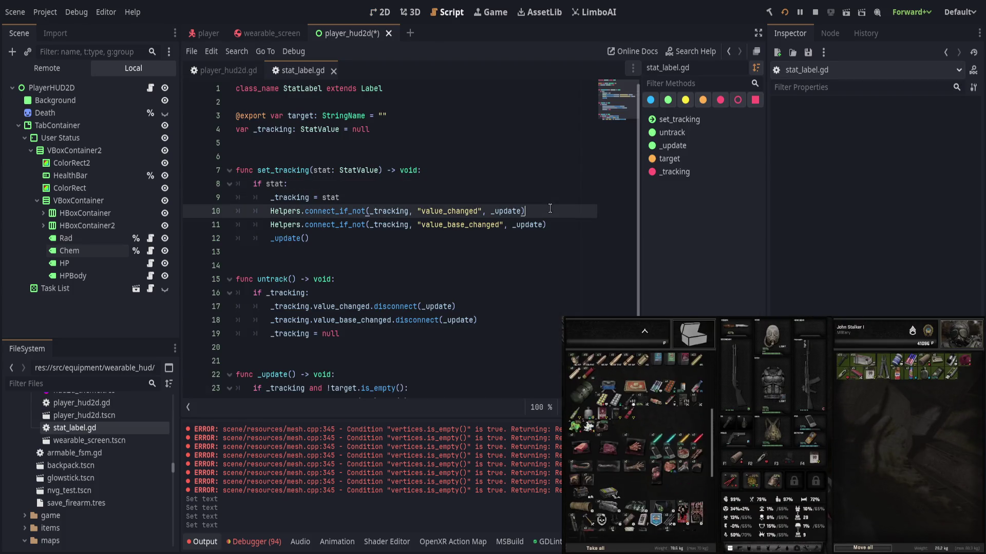
scroll(478, 339, down, 1)
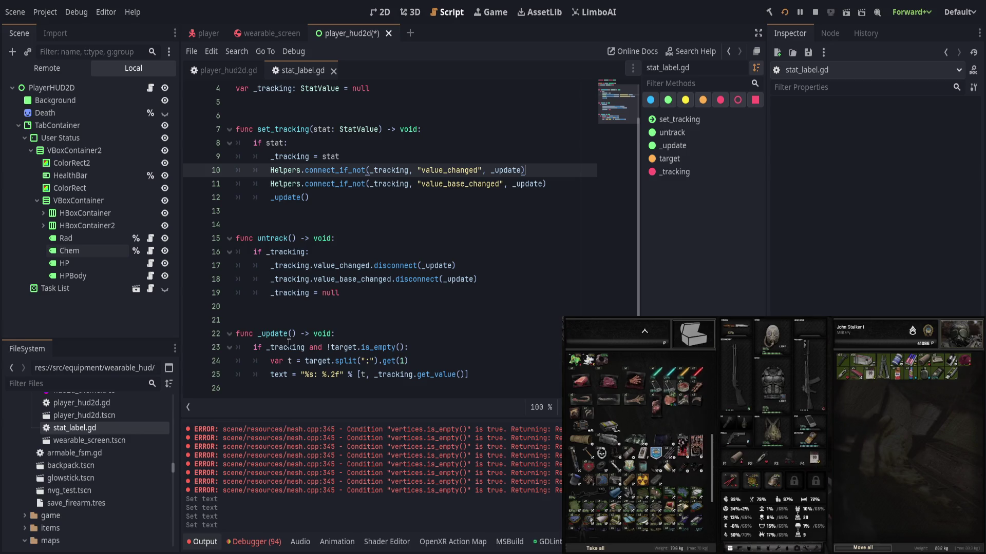
click(452, 340)
click(478, 366)
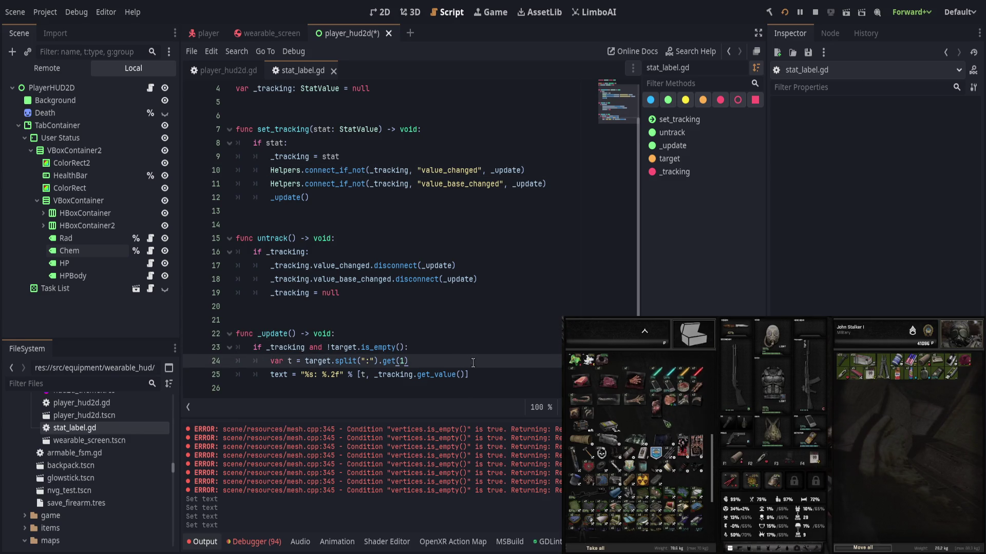
click(472, 348)
click(490, 361)
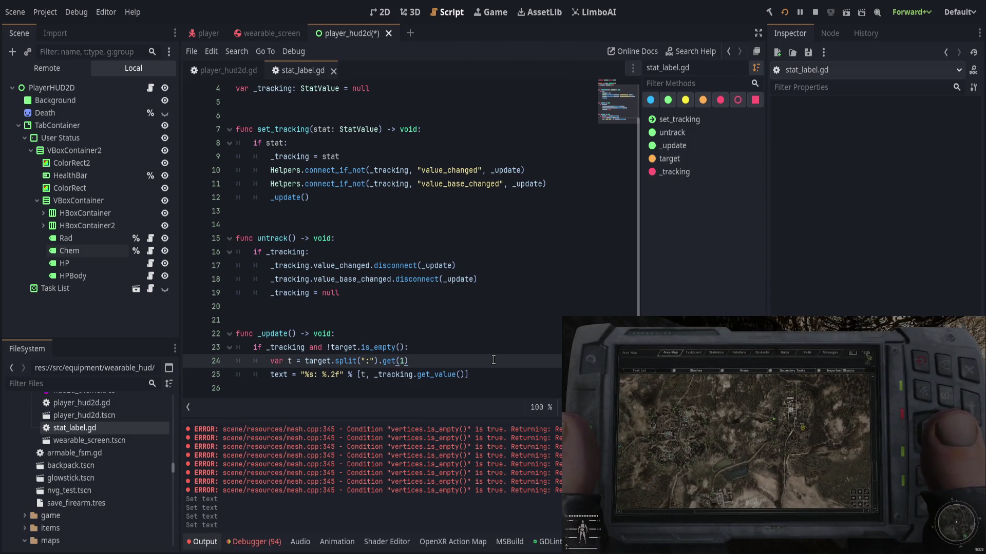
click(525, 349)
key(Return)
text(text)
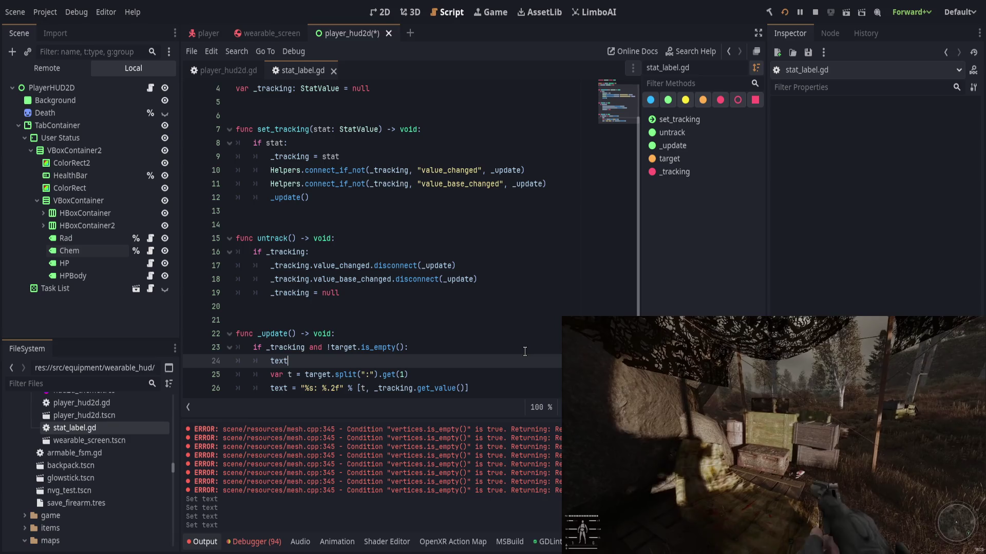
text( = text % [)
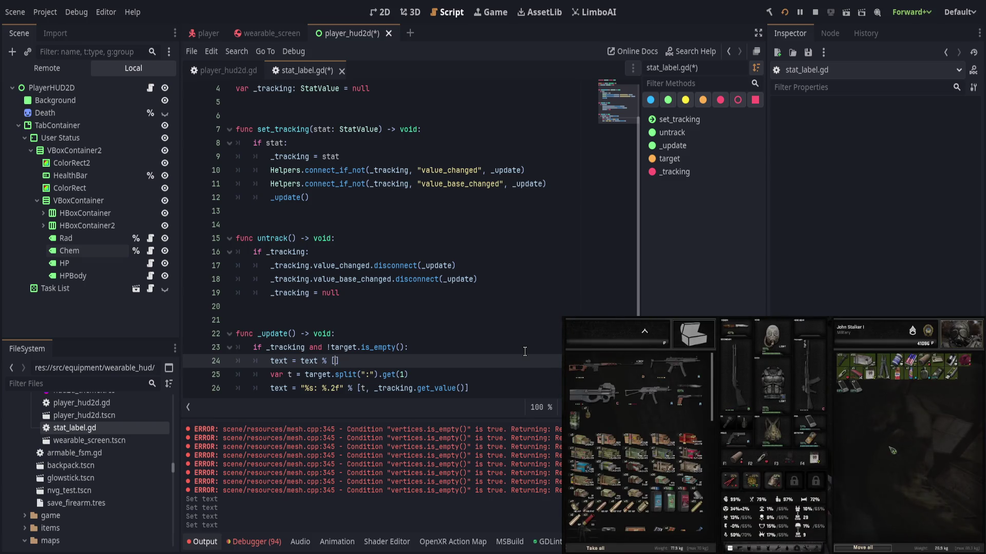
Step: Declare var _text_base := "" below the _tracking declaration
click(66, 238)
scroll(356, 249, up, 1)
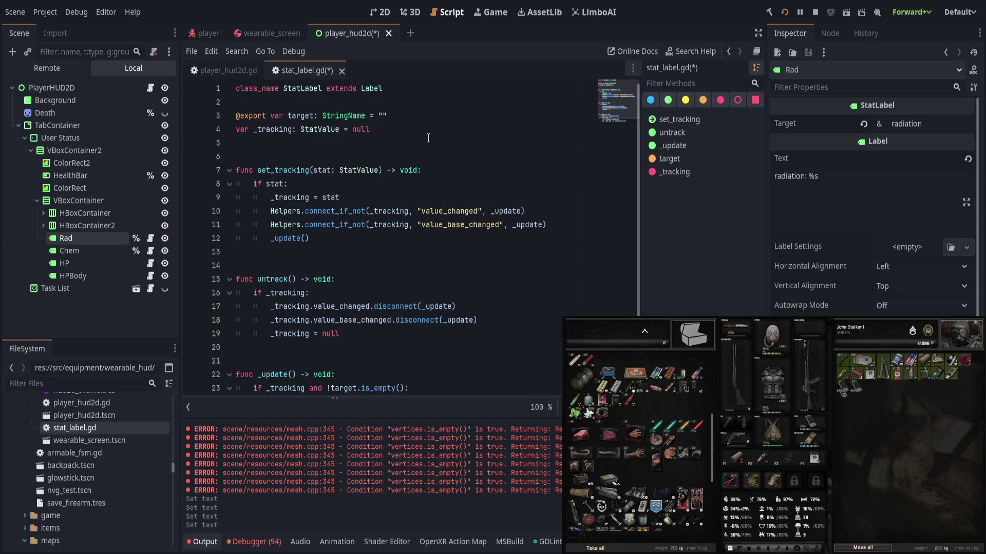
click(488, 129)
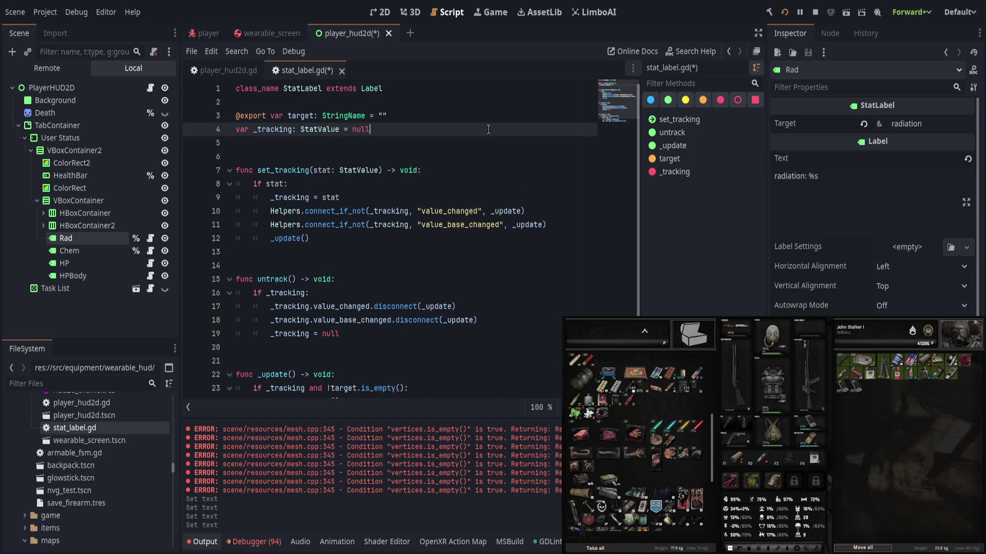
key(Return)
text(var _text)
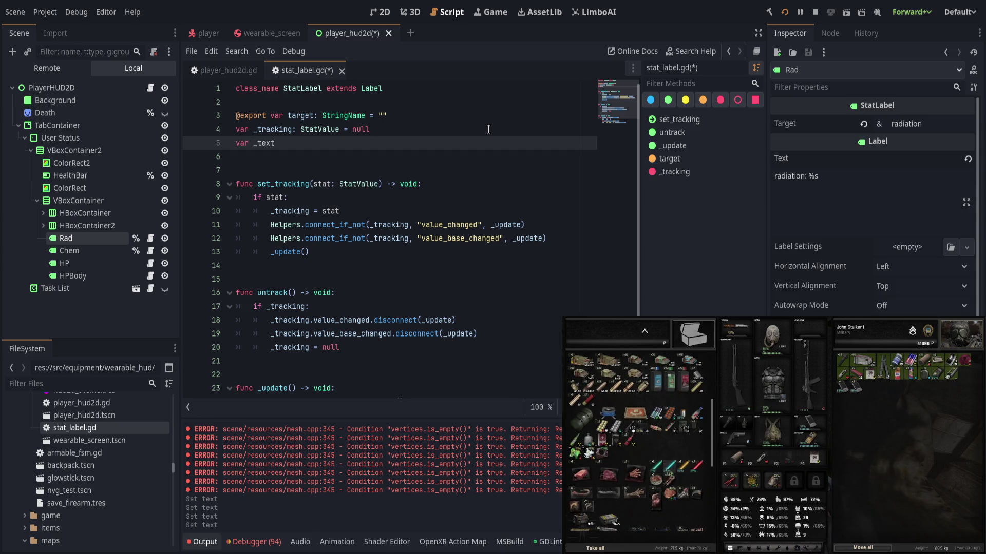
text(_base :=)
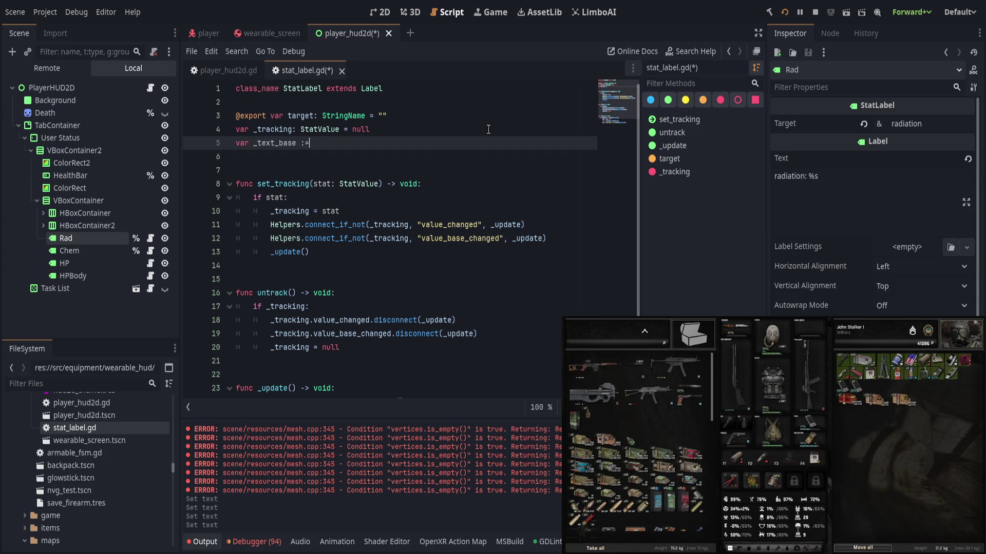
text( "")
Step: Add a _ready() -> void function that stores the label's text as the base text
double_click(286, 144)
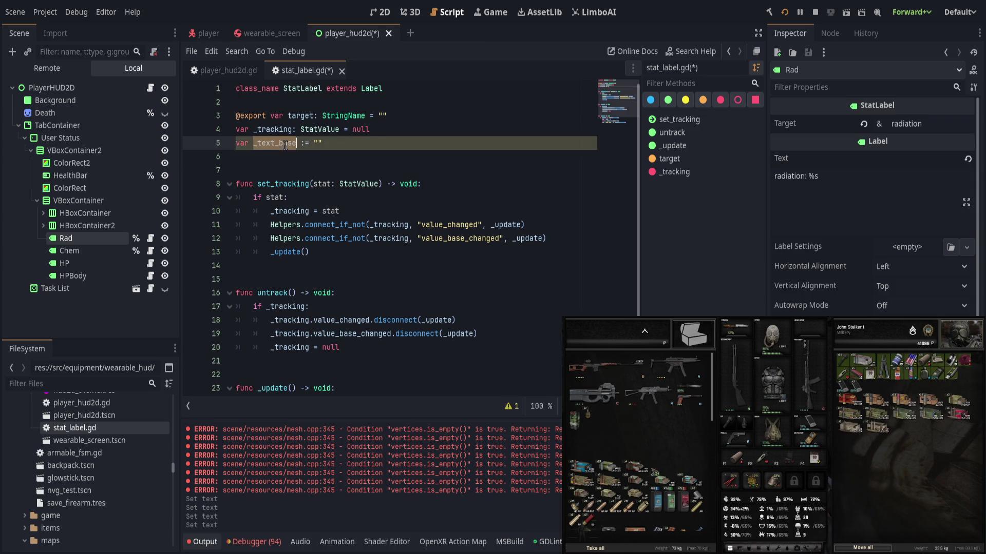
click(437, 158)
key(Return)
key(Return)
key(Up)
text(func _ready() -)
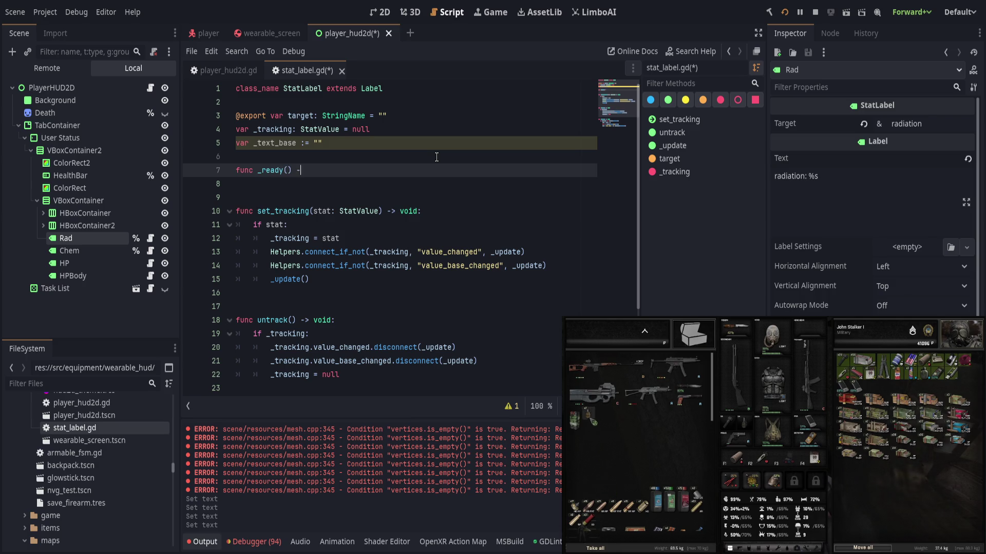
text(> void:)
key(Return)
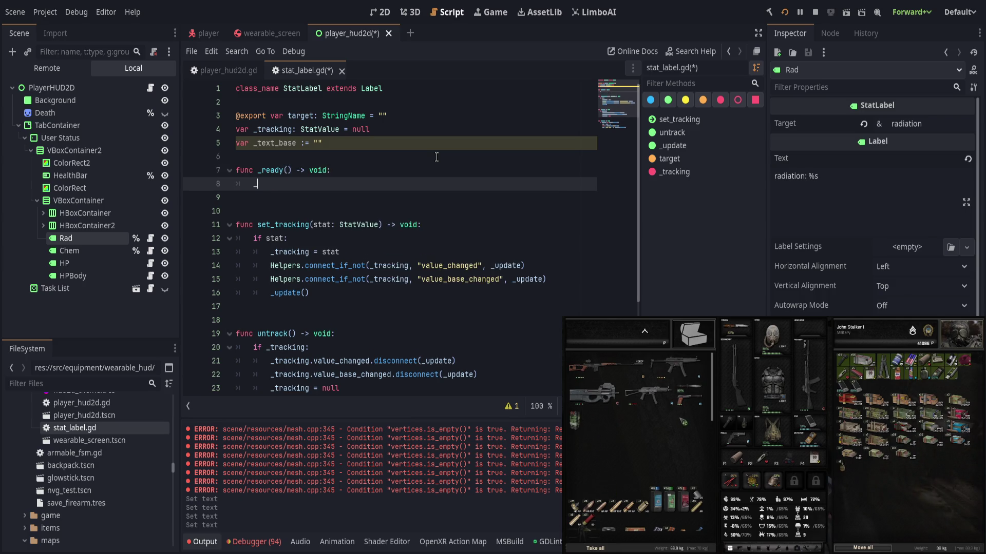
text(text_base = text)
Step: Replace the unfinished _update line with an if _text_base.contains("%s") check
scroll(447, 330, down, 3)
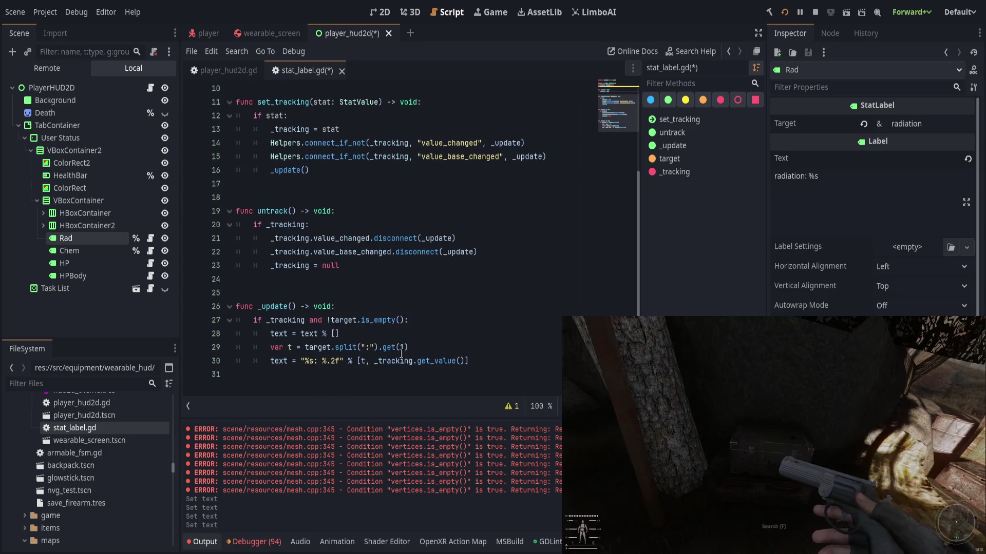
click(448, 330)
scroll(463, 339, up, 1)
scroll(483, 349, down, 1)
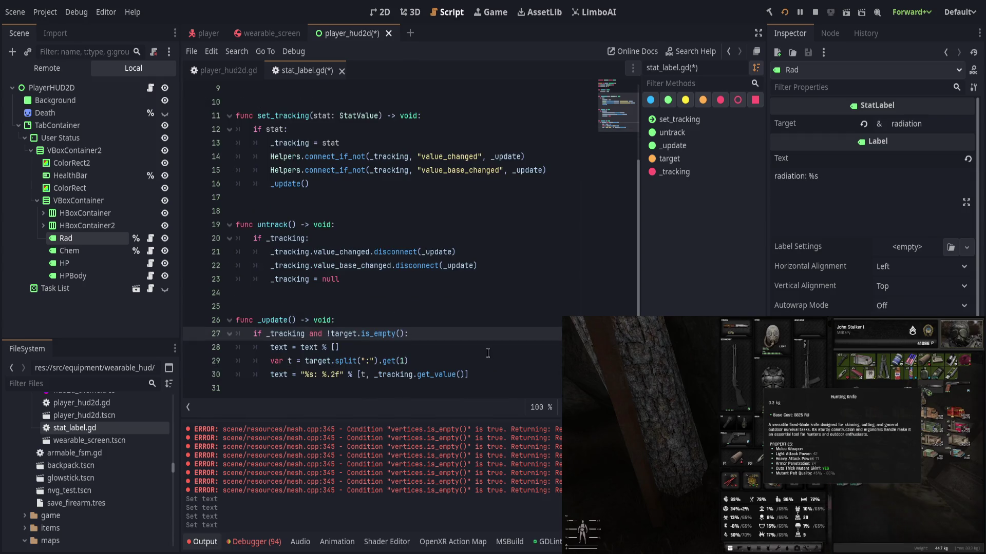
click(487, 352)
key(shift+Home)
text(if)
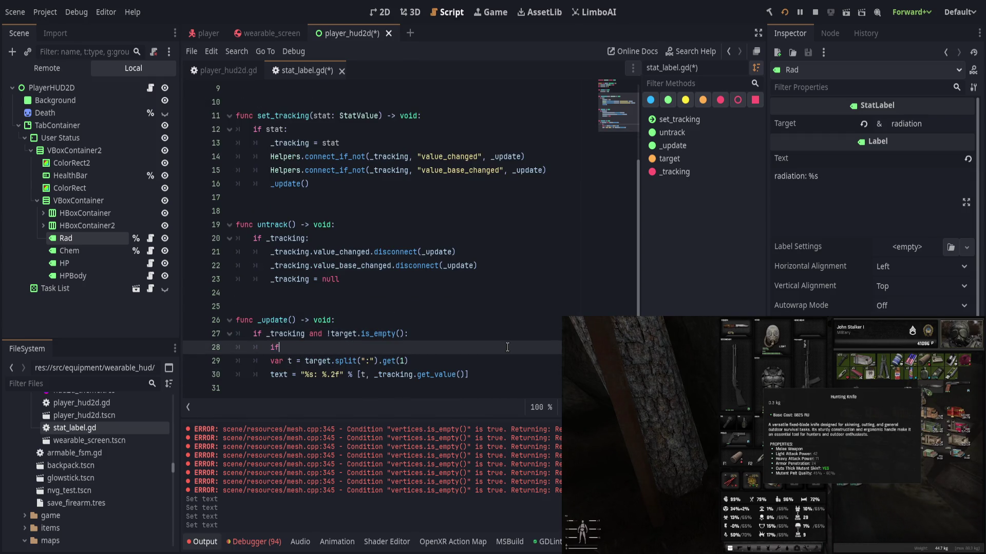
text( _te)
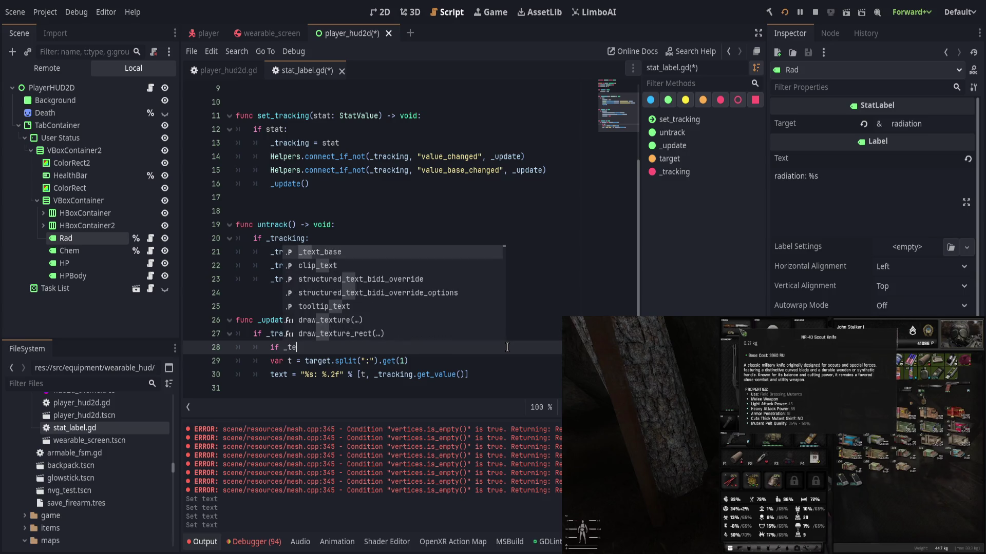
key(Return)
text(.contai)
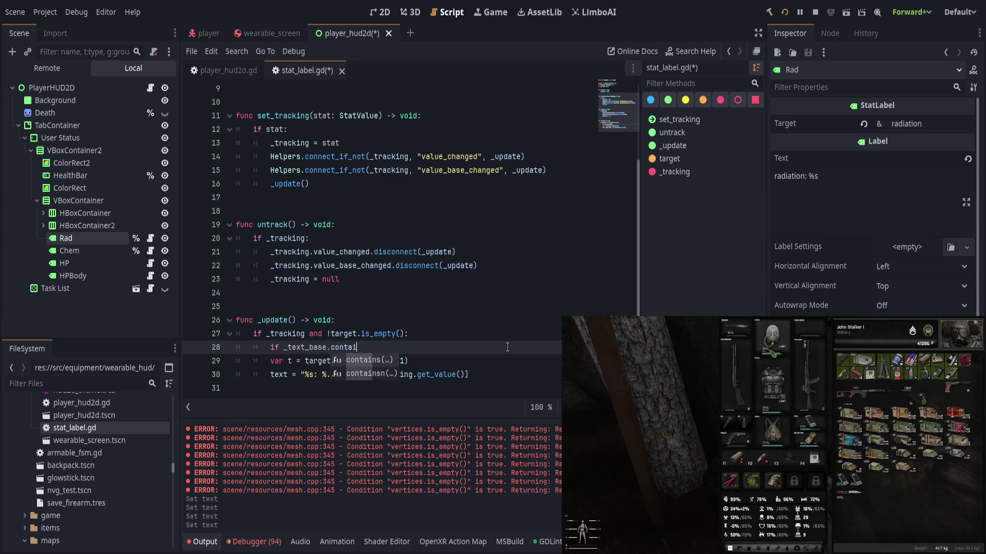
key(Return)
text("%s")
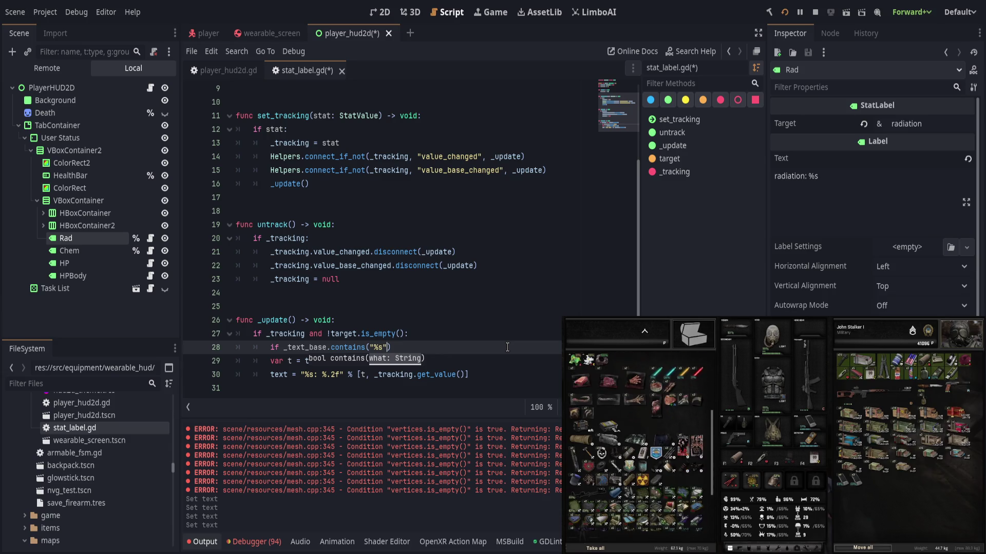
text():)
Step: Inside that check, set text = _text_base % [_tracking.get_value()]
key(Return)
text(text =)
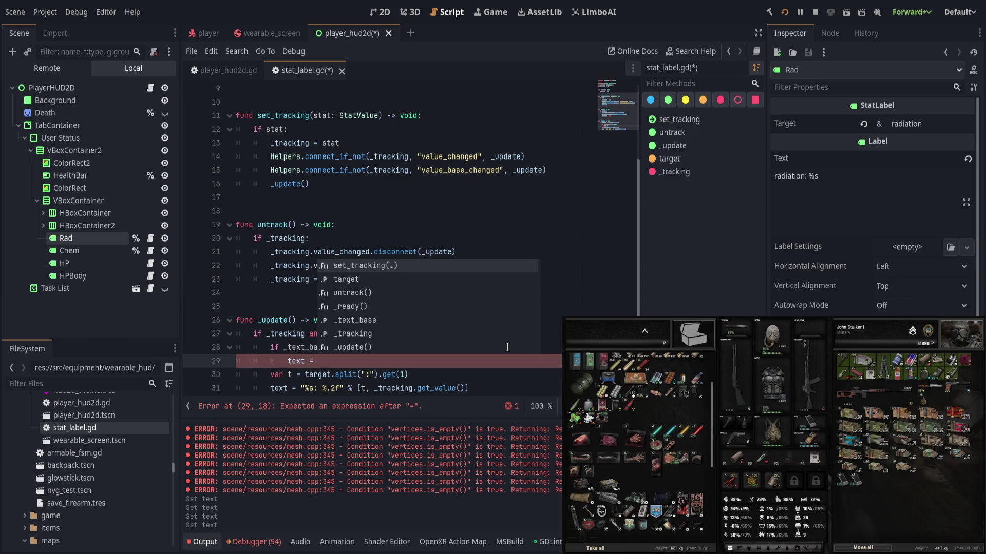
text( _text)
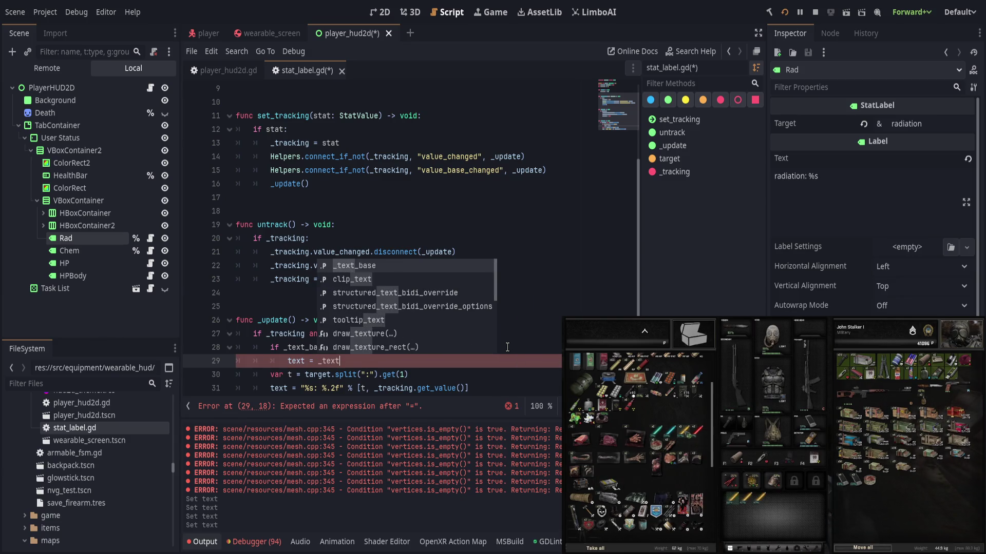
key(Return)
text(% [)
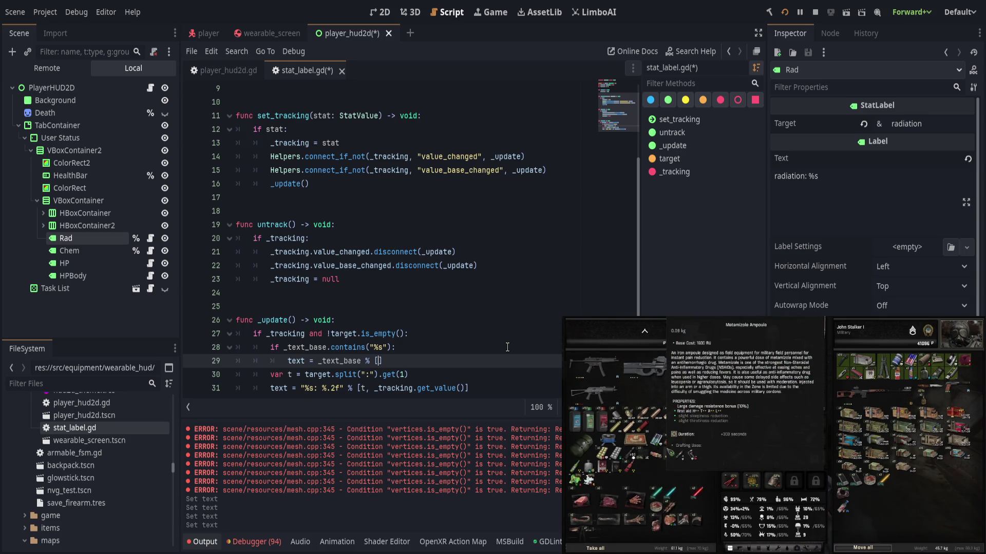
text(_tracking.get_value)
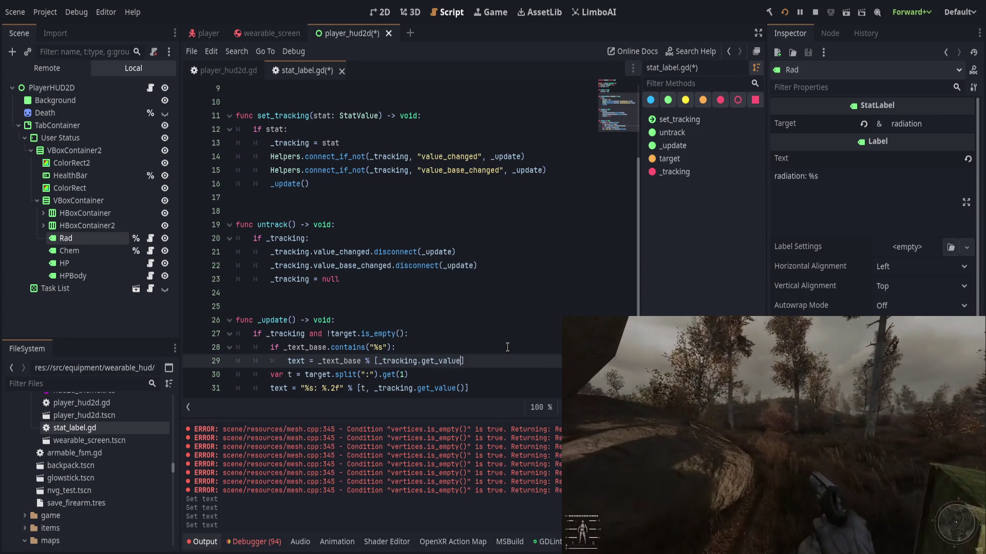
text(())
key(Down)
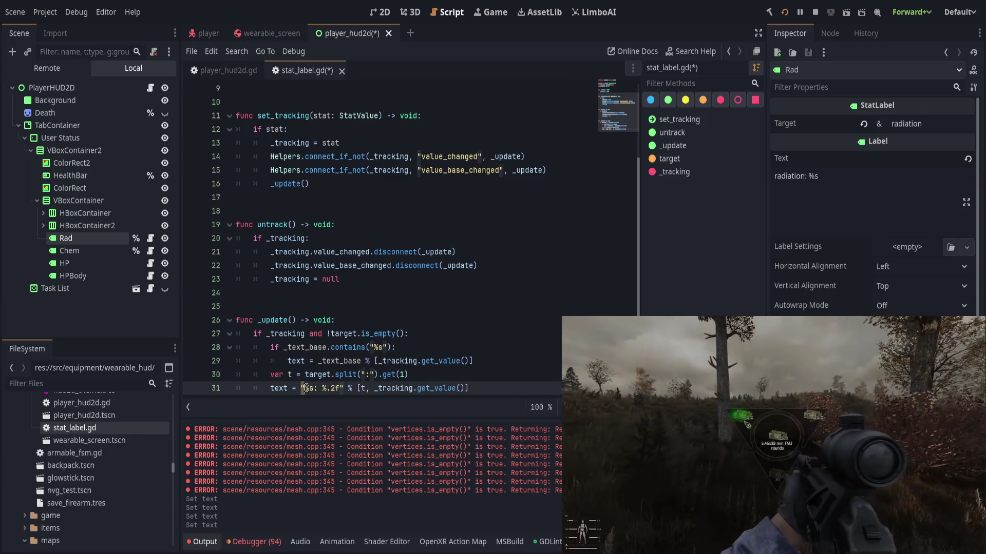
scroll(484, 378, up, 2)
scroll(484, 377, up, 2)
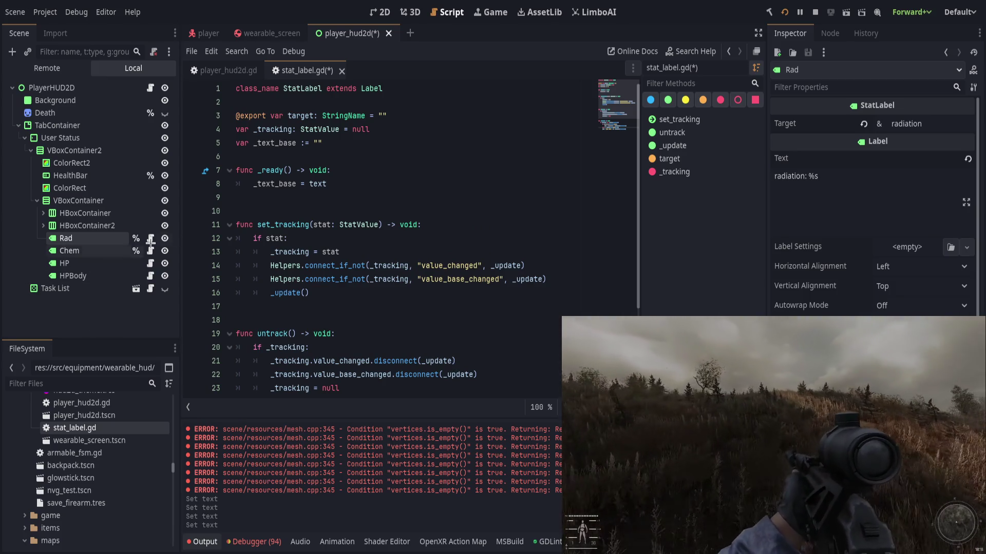
click(100, 252)
click(97, 239)
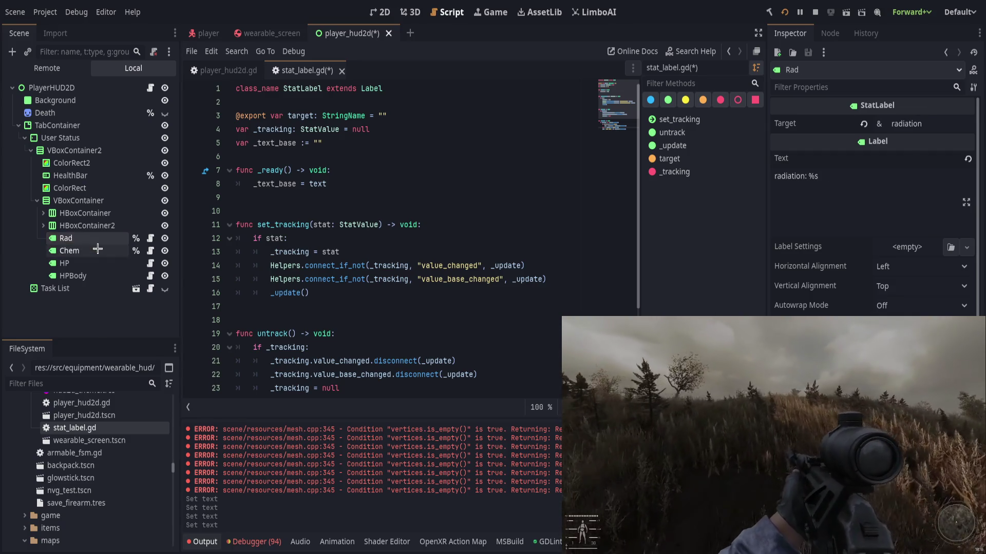
click(98, 251)
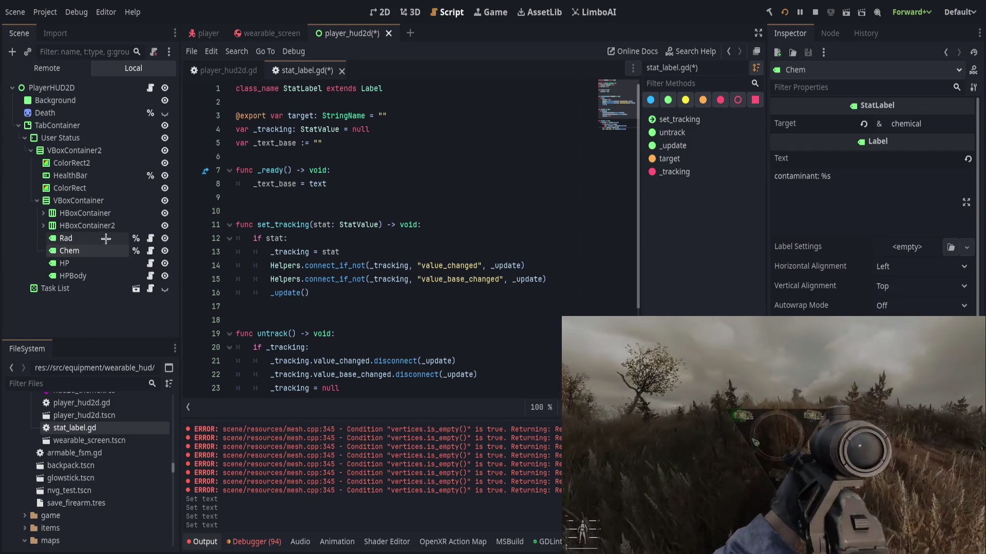
click(98, 242)
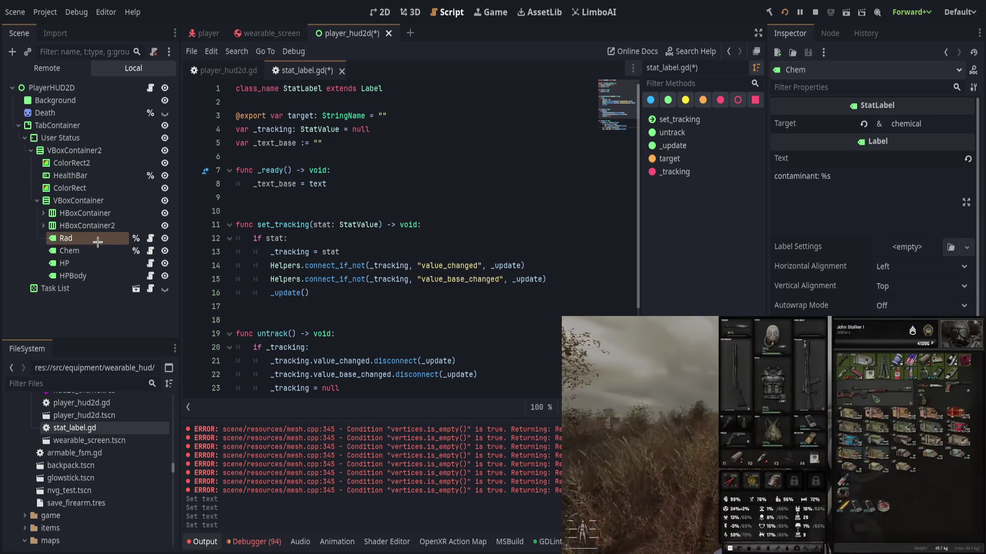
click(98, 255)
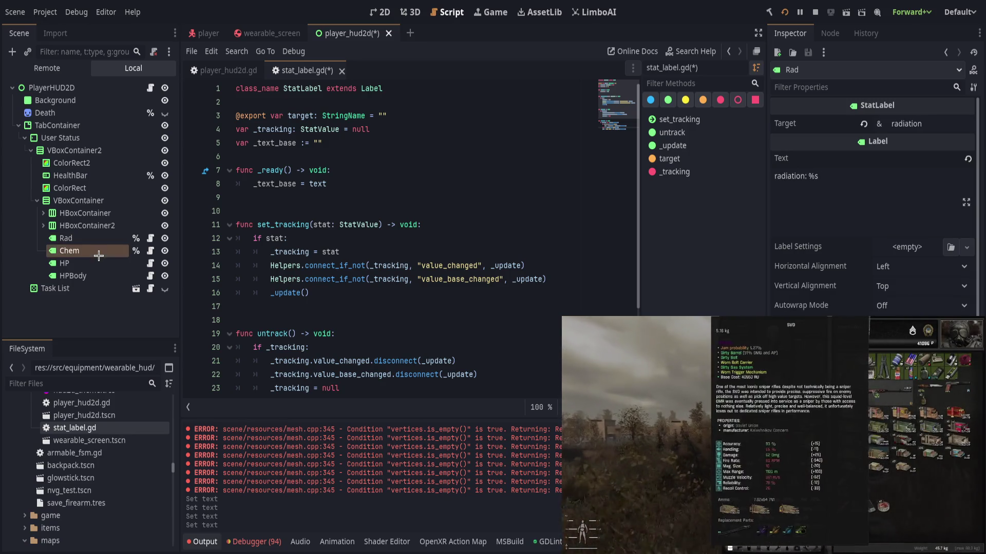
click(97, 264)
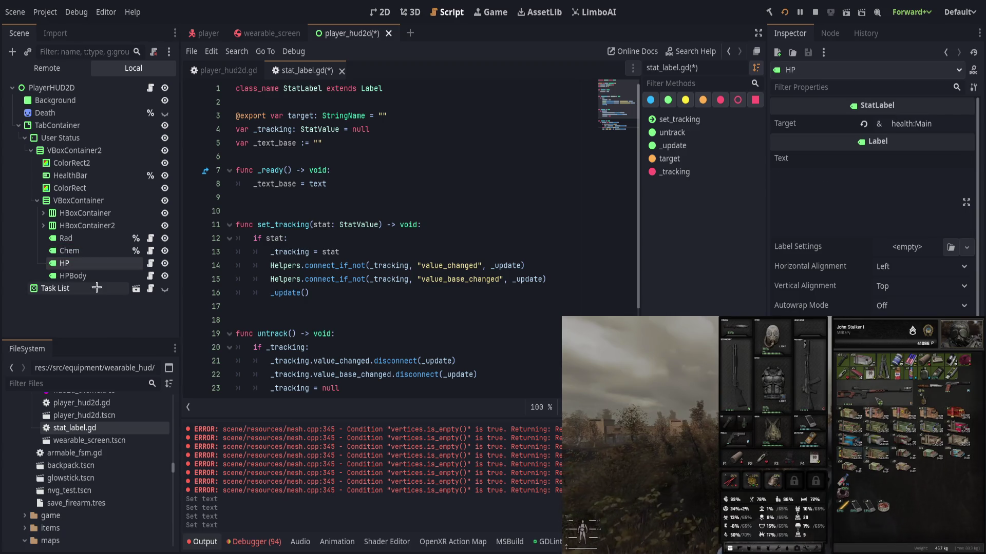
click(105, 240)
click(102, 251)
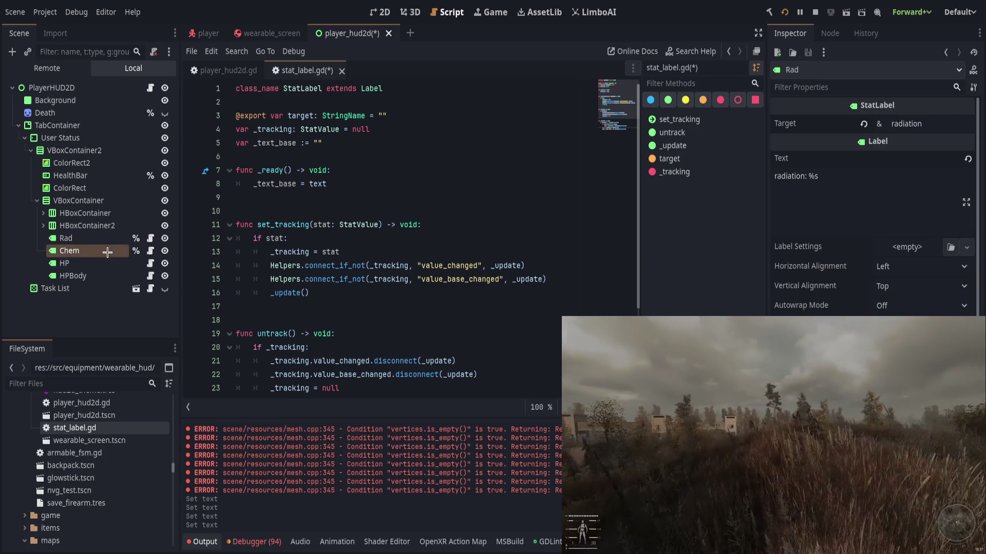
click(103, 240)
click(99, 252)
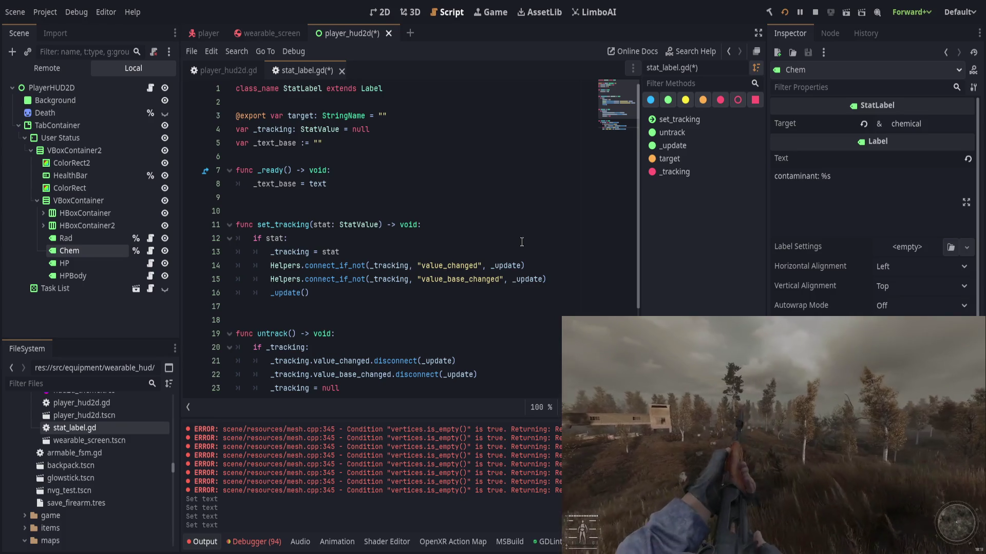
scroll(508, 245, down, 3)
scroll(503, 249, up, 3)
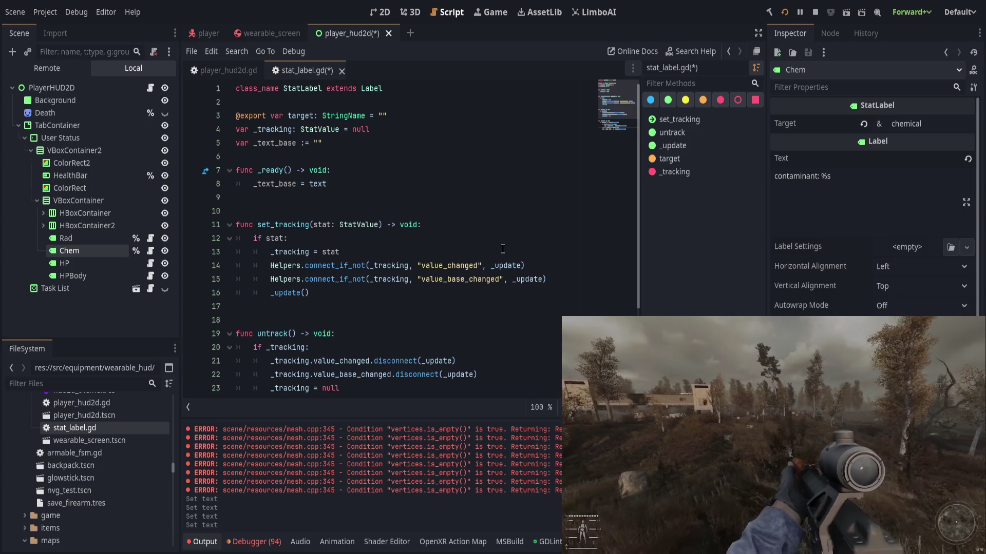
click(366, 143)
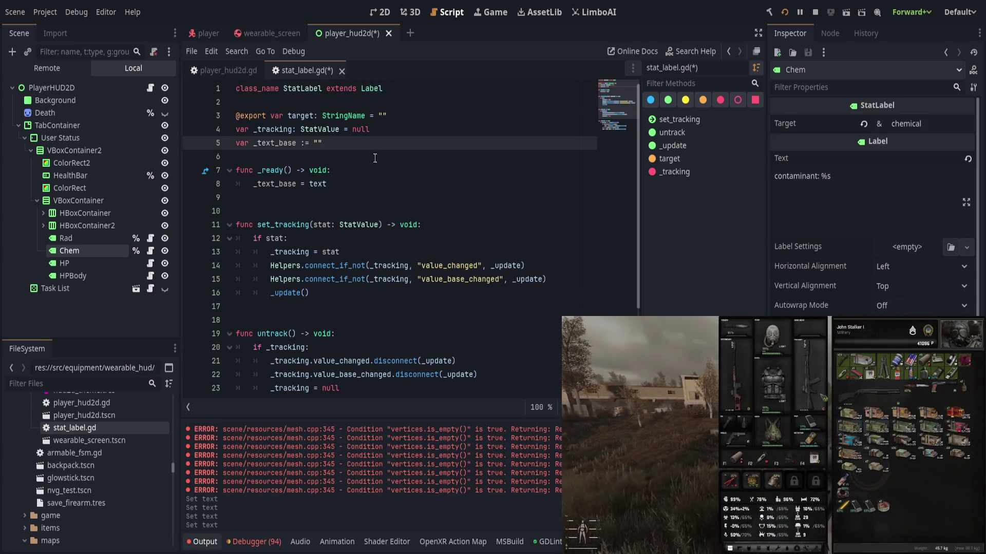
Step: Delete the var _text_base declaration from stat_label.gd
key(ctrl+shift+k)
click(439, 129)
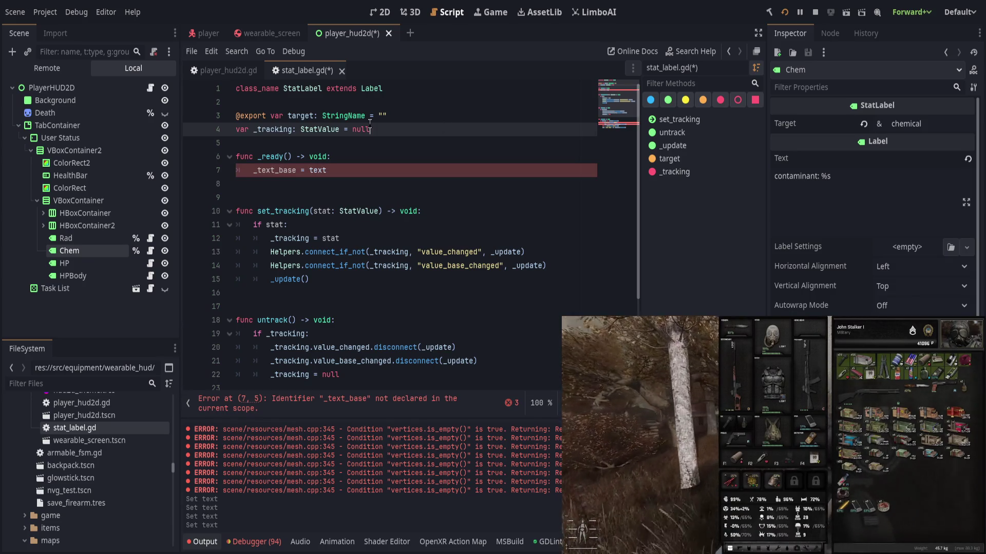
click(296, 116)
click(473, 119)
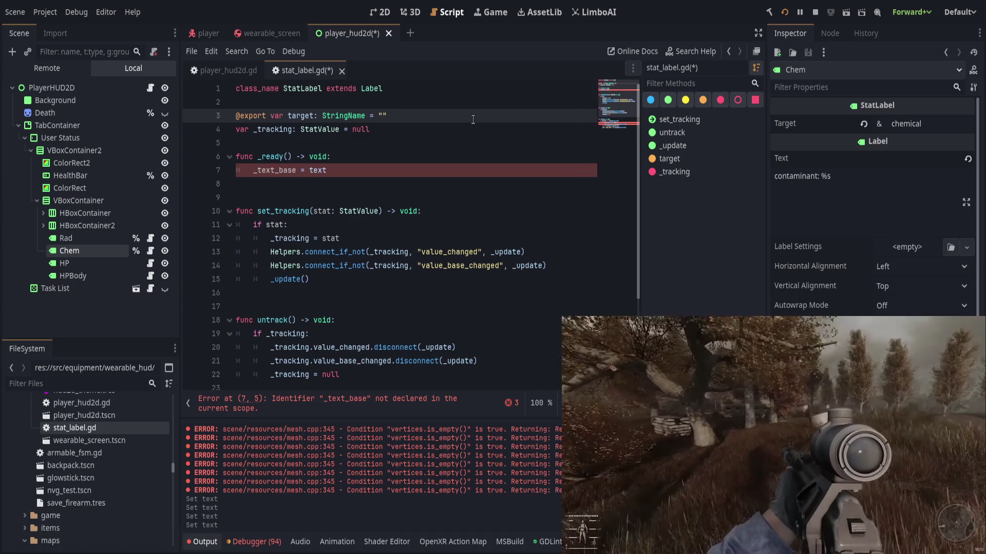
key(ctrl+z)
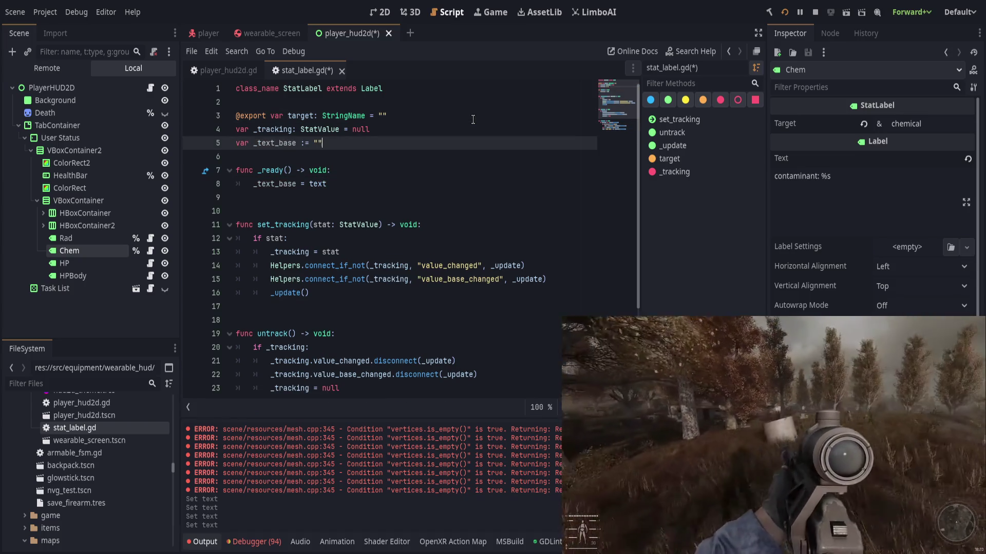
scroll(545, 277, down, 3)
scroll(545, 278, up, 3)
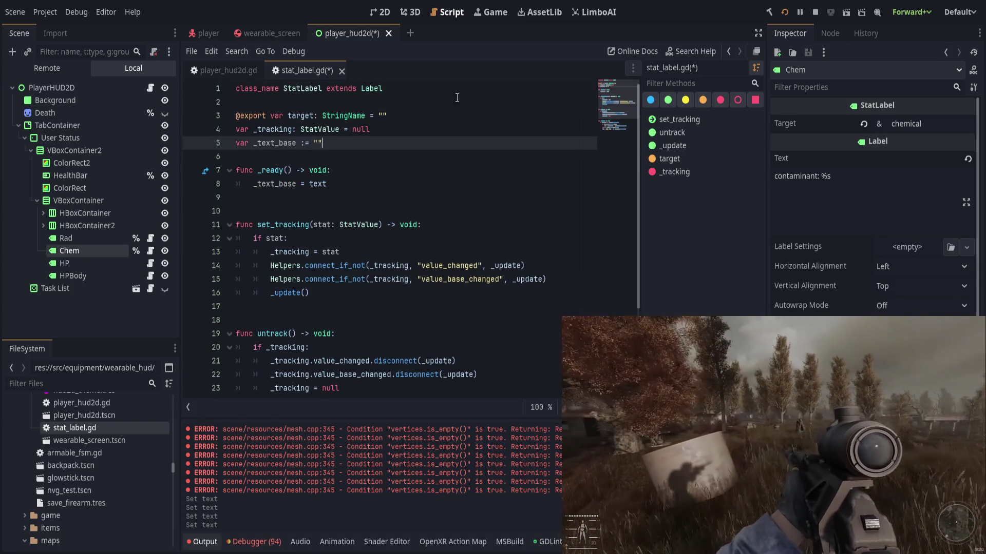
scroll(346, 340, down, 3)
scroll(346, 340, up, 3)
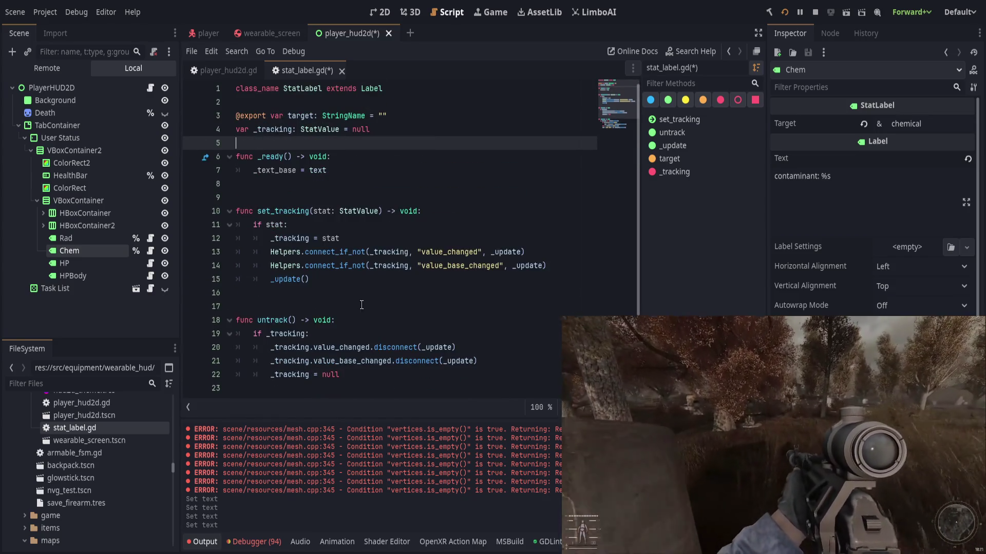
key(ctrl+shift+k)
key(ctrl+shift+k)
key(ctrl+shift+k)
key(ctrl+shift+k)
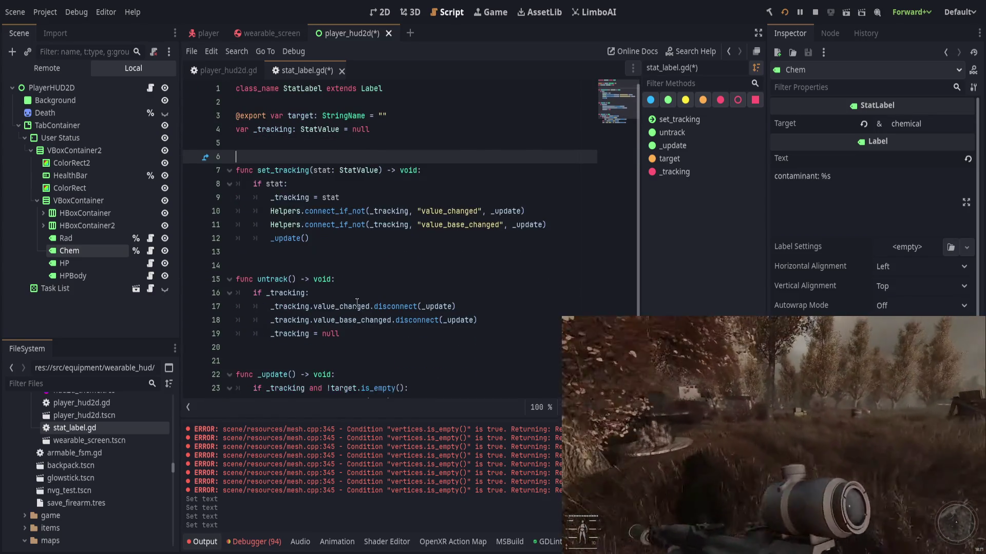
Step: Remove the _text_base contains branch so _update formats the text with target
scroll(357, 293, down, 2)
click(468, 320)
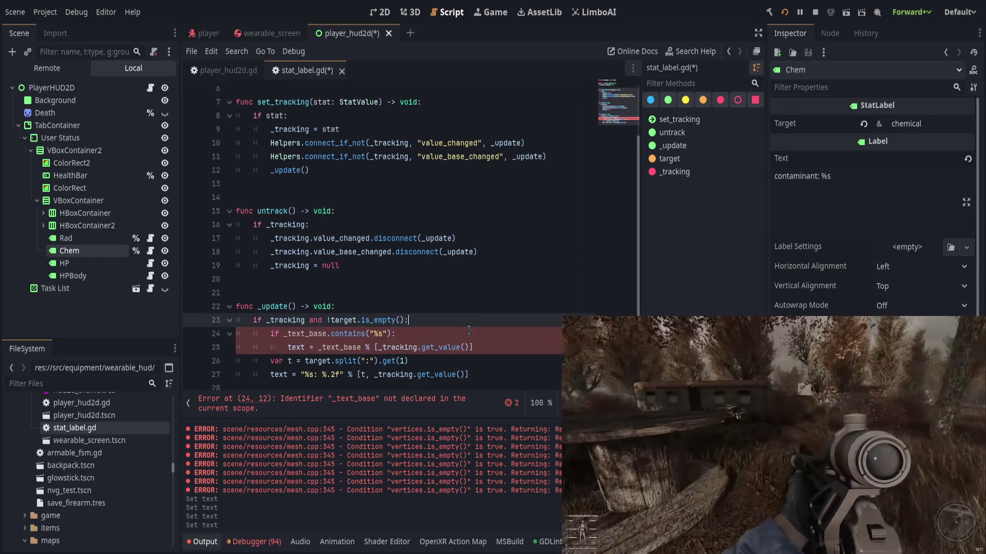
click(466, 335)
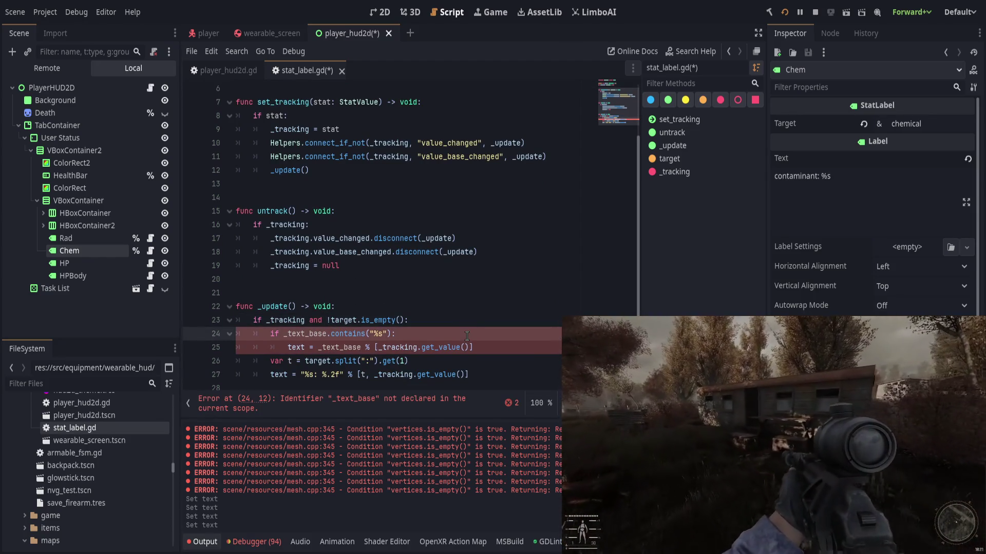
key(ctrl+shift+k)
key(shift+Tab)
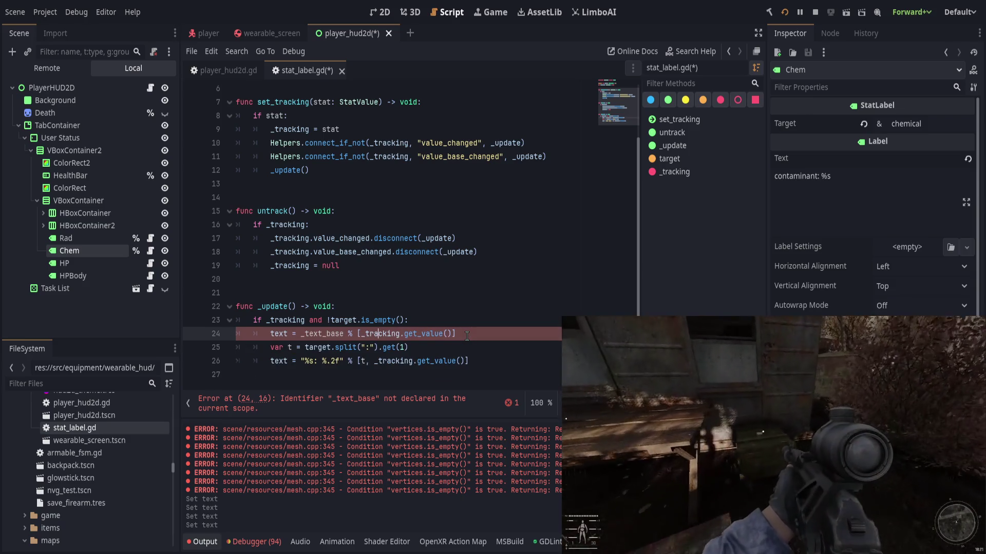
key(ctrl+shift+k)
key(ctrl+shift+k)
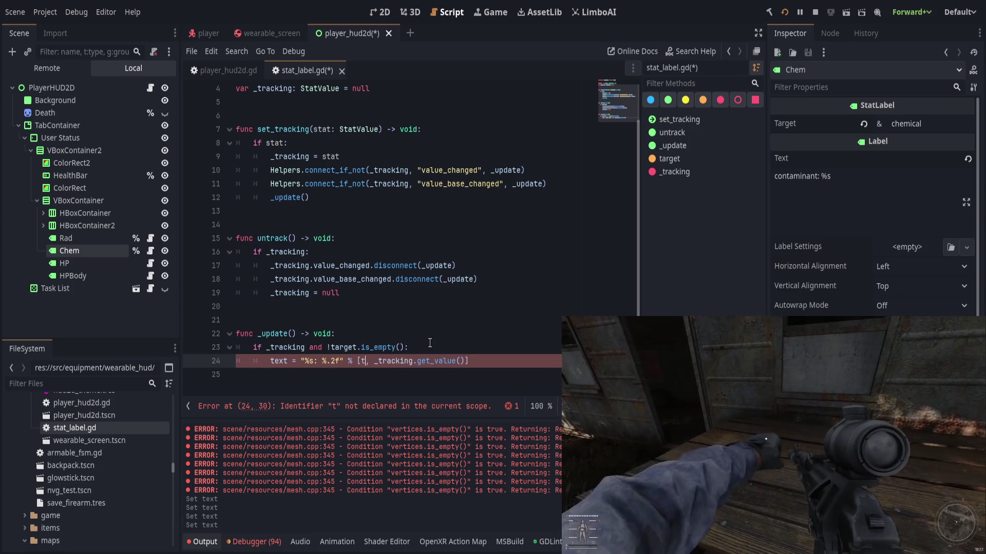
text(arget)
key(End)
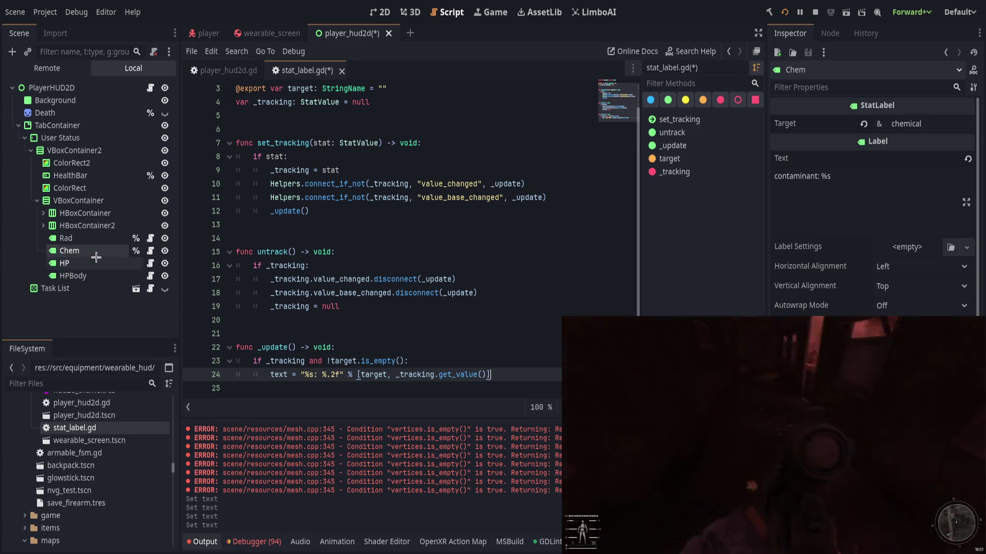
Step: Replace the Chem label's Target value with contaminants
click(950, 119)
key(ctrl+a)
text(c)
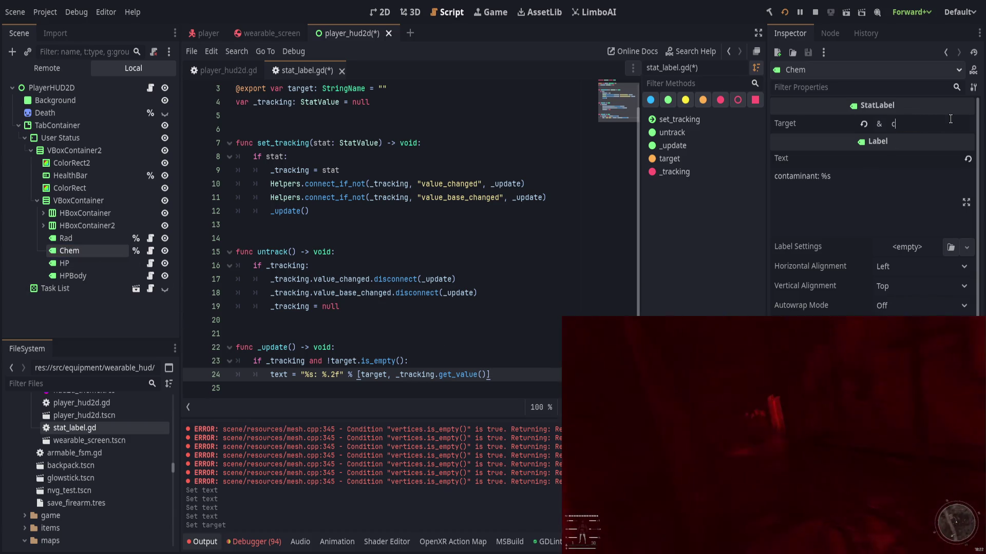
text(ontamin)
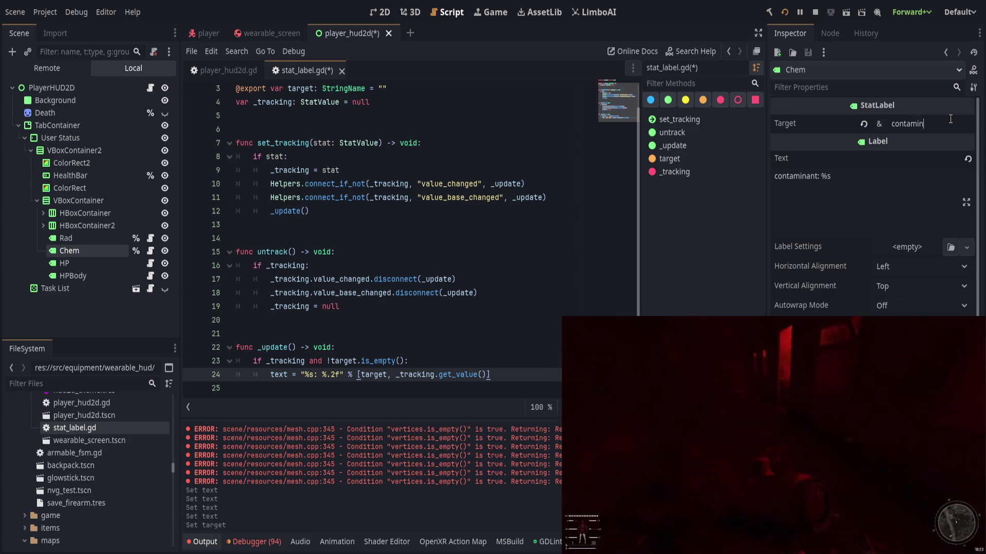
text(ants)
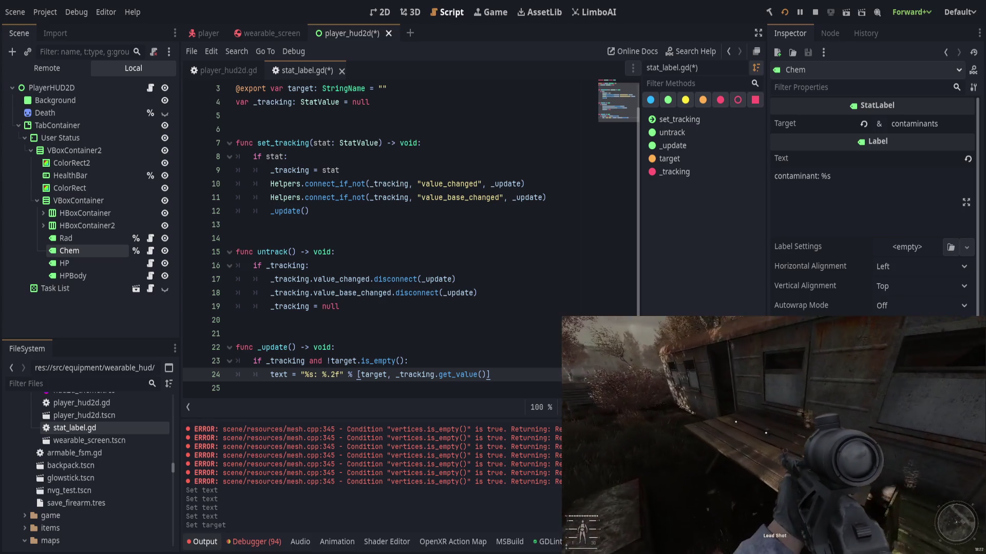
Step: Finish switching the Chem label's target from chemical to contaminants
key(f)
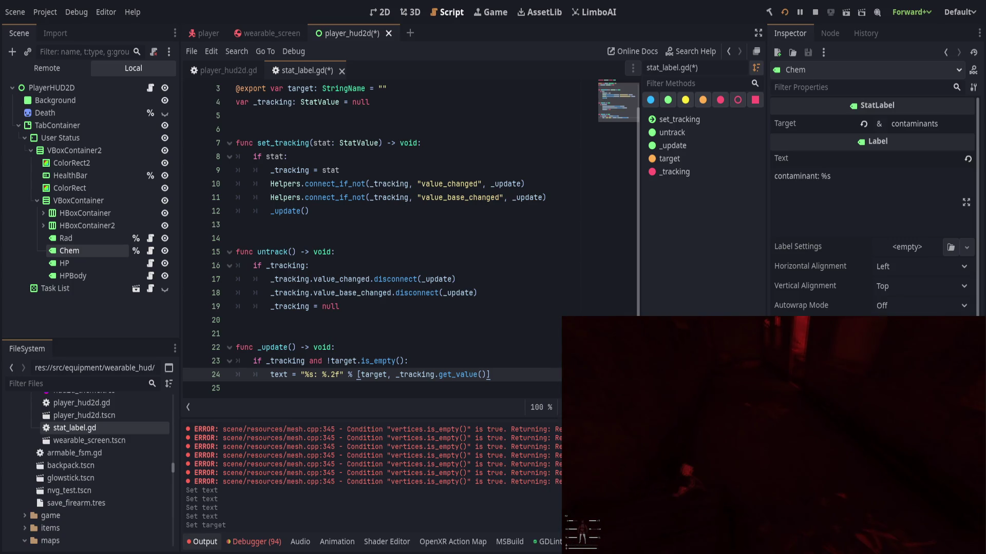
click(617, 531)
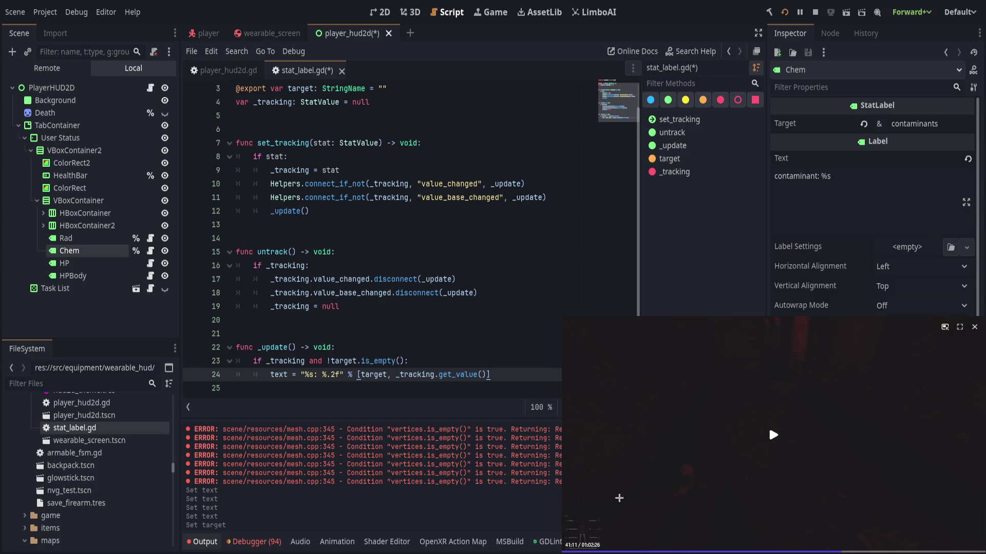
click(619, 498)
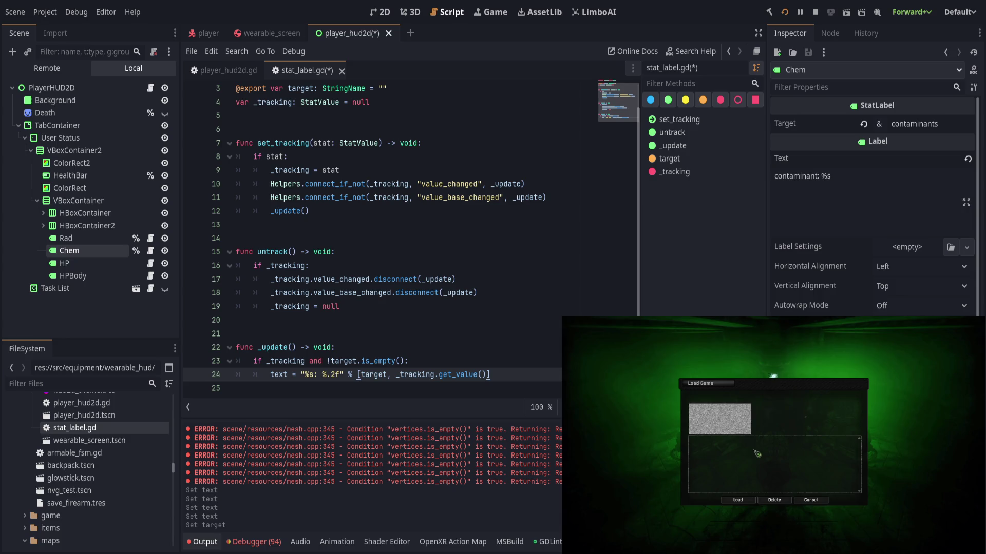
Step: Begin a new GAMMA game on Random Location with a picked faction and start it
click(821, 500)
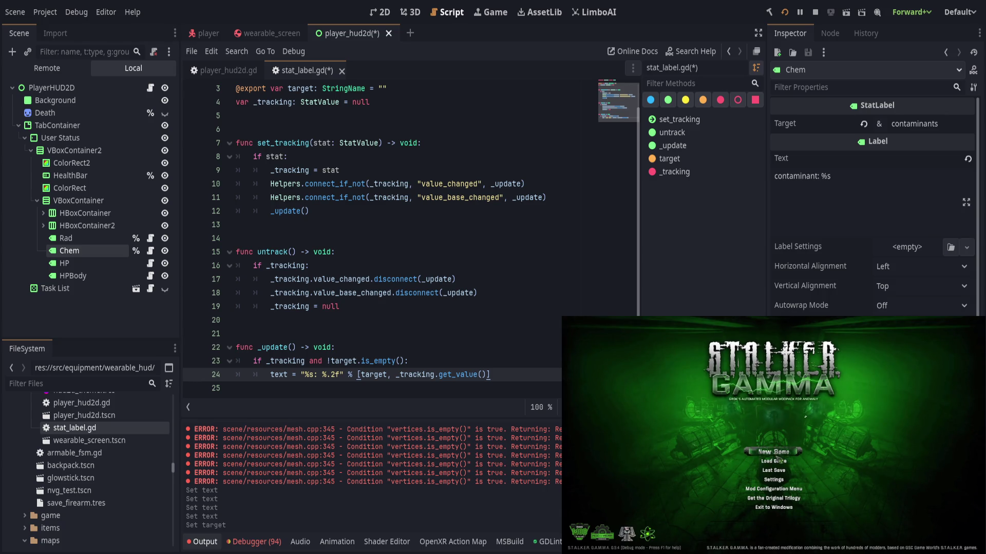
click(769, 453)
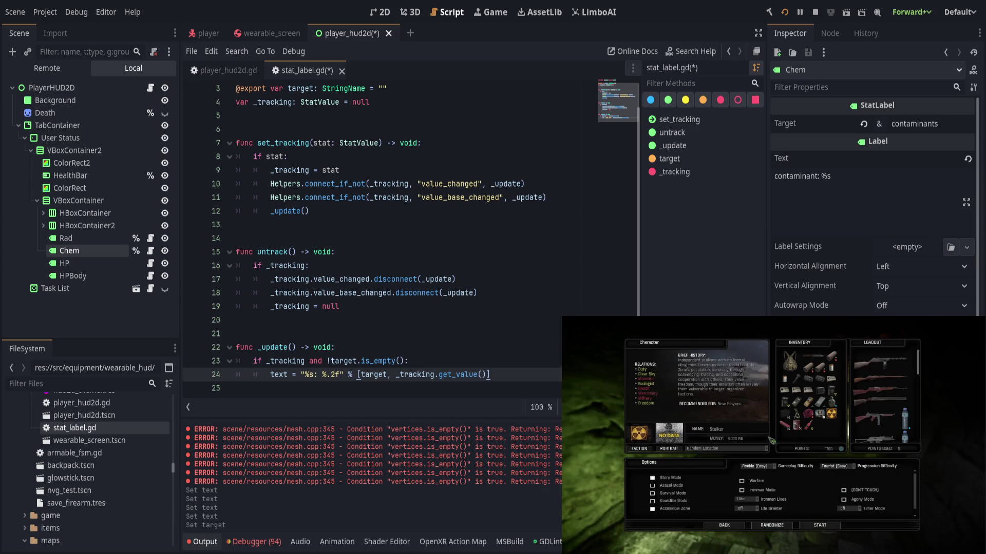
click(733, 450)
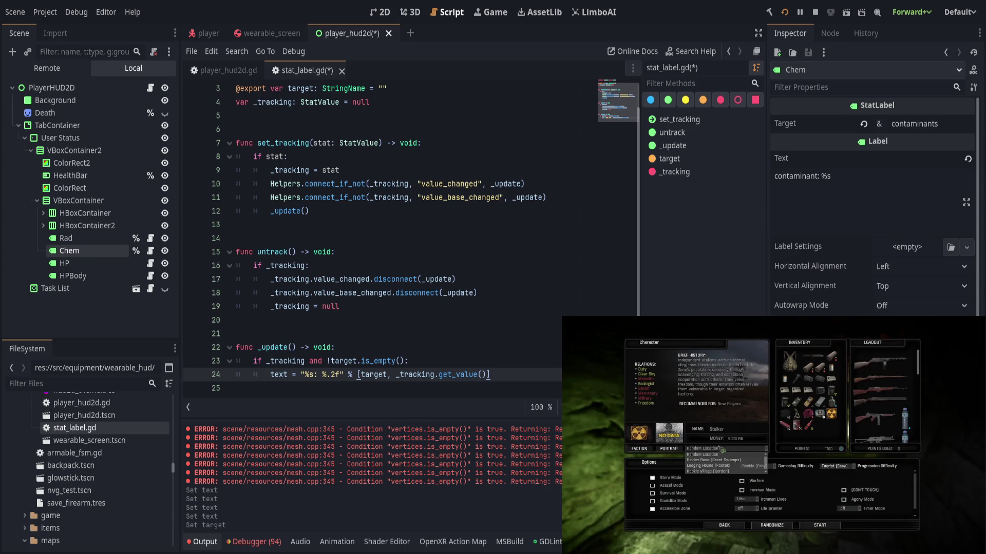
click(696, 442)
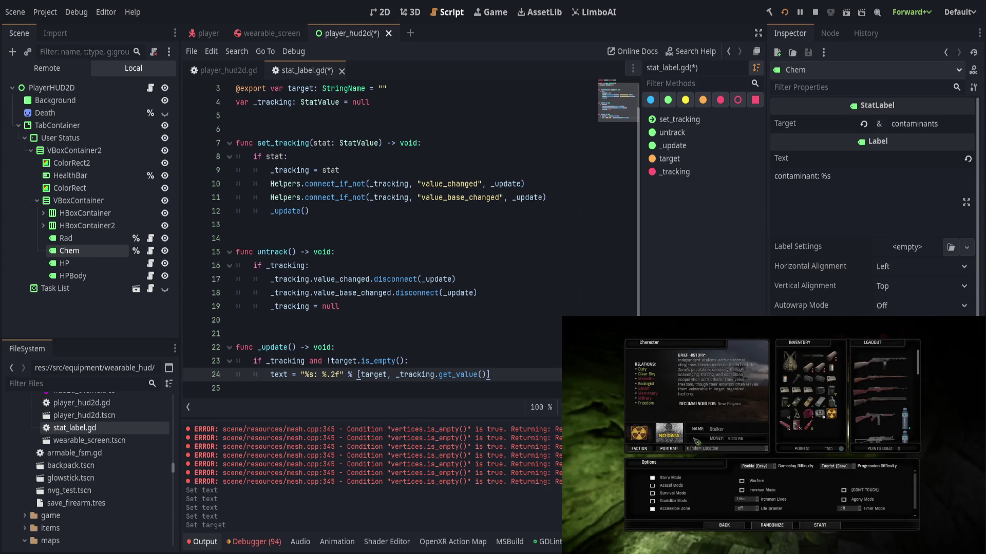
click(652, 452)
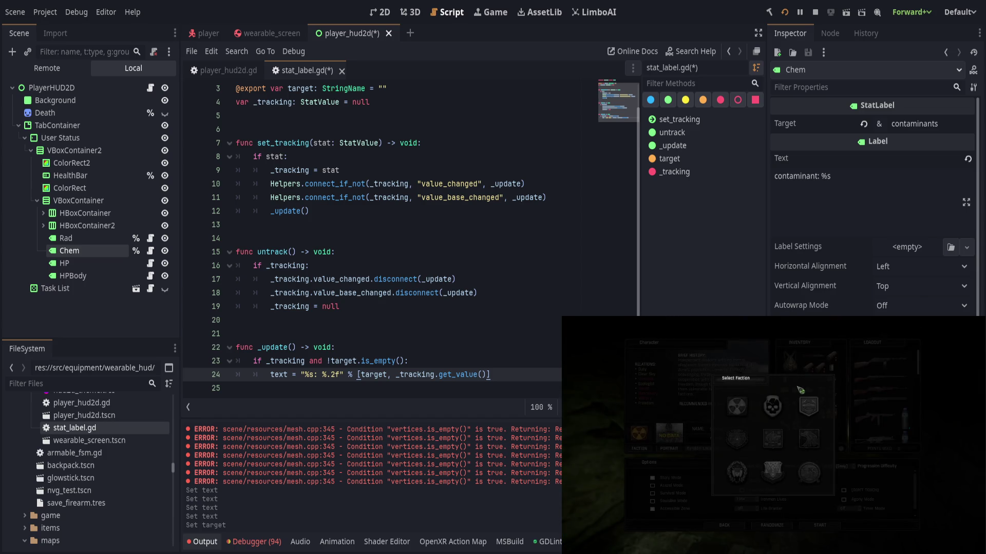
click(807, 406)
click(820, 526)
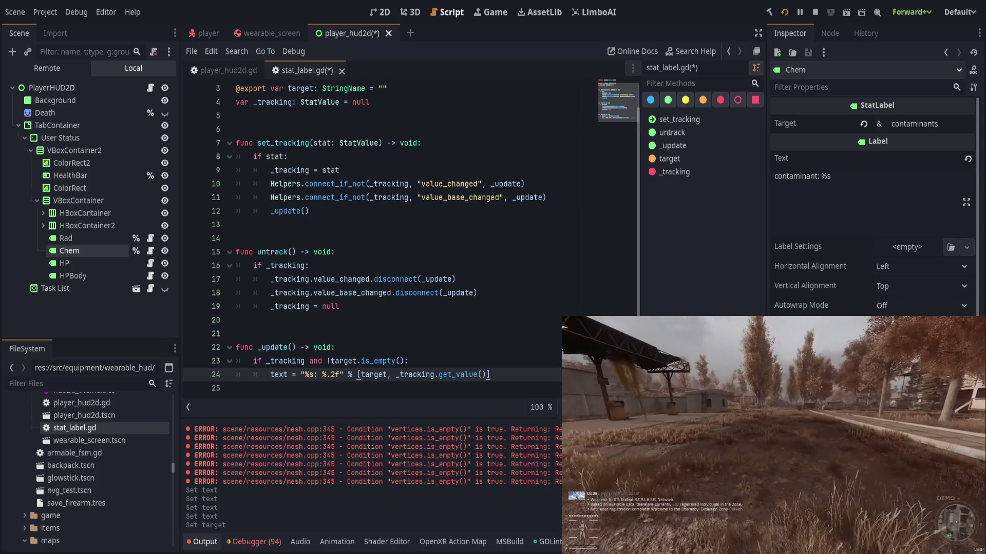
Step: Spawn zone_mine_gravitational_strong from the debug Item Spawner's Anomaly category
key(Escape)
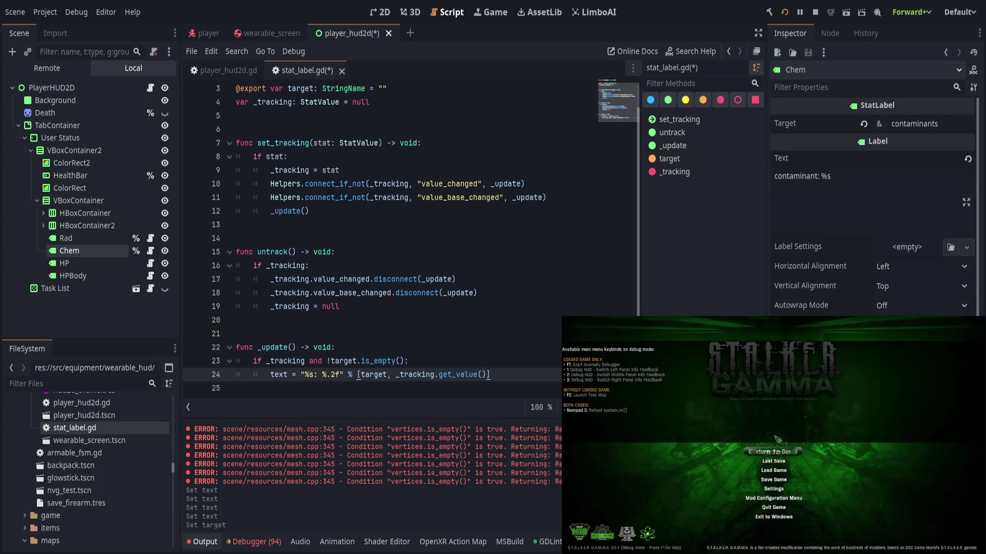
key(F7)
click(914, 461)
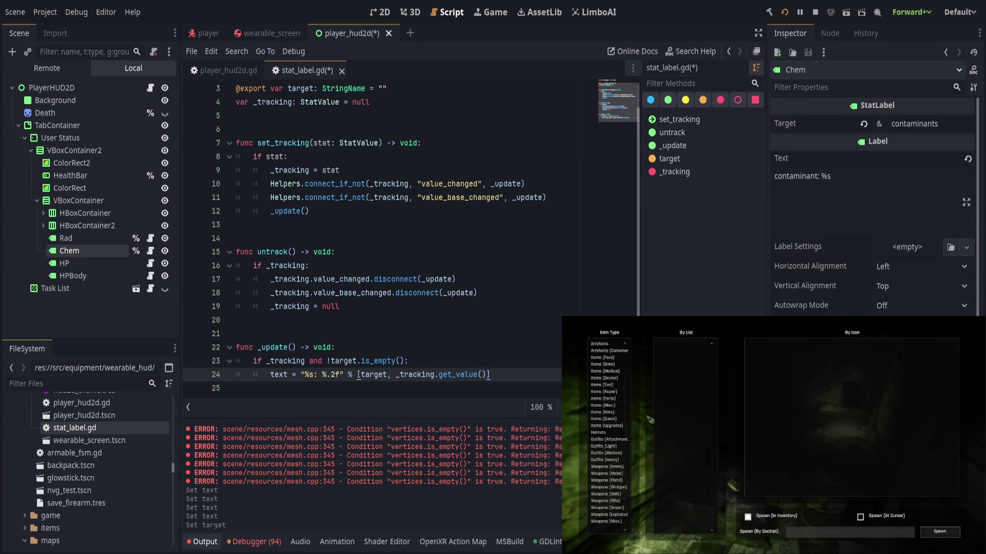
click(615, 487)
scroll(609, 462, down, 5)
click(599, 385)
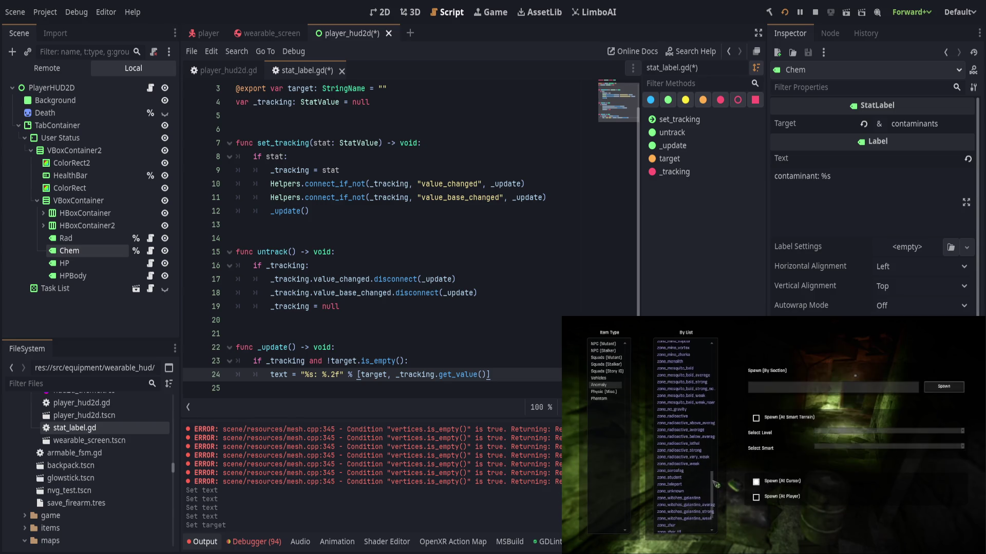
scroll(686, 436, down, 5)
click(703, 387)
key(Escape)
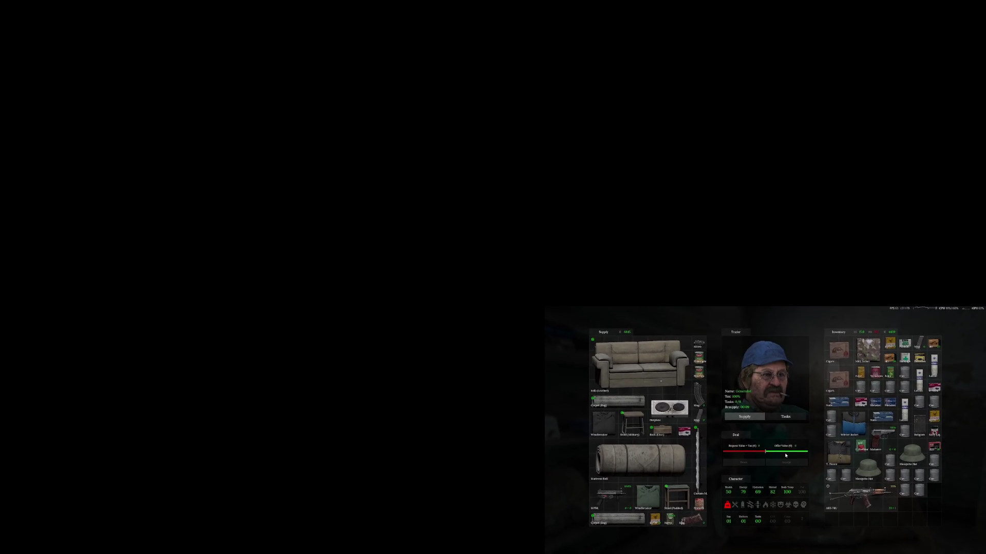
Step: Resume the mini-player's footage of the Generalist trader's trade screen
mouse_move(761, 421)
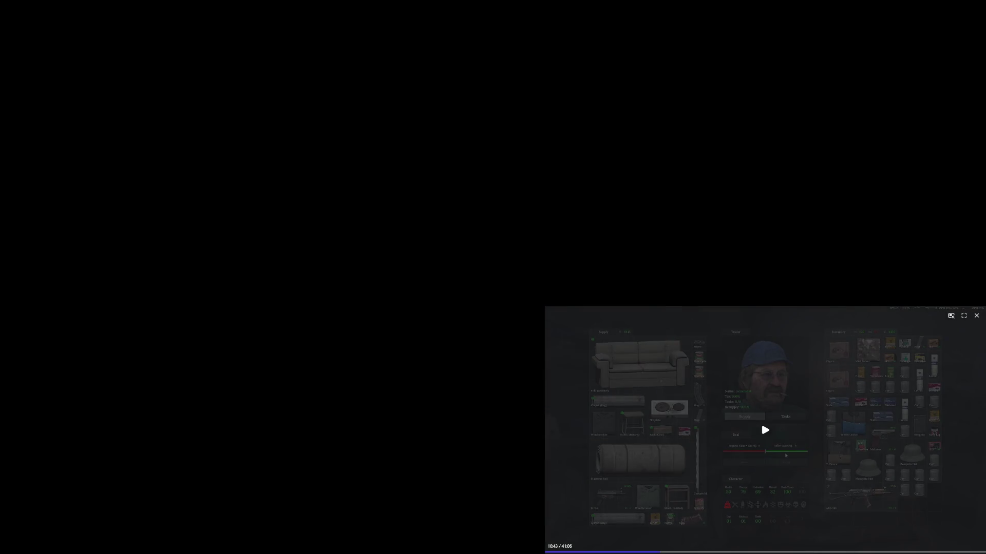
click(765, 430)
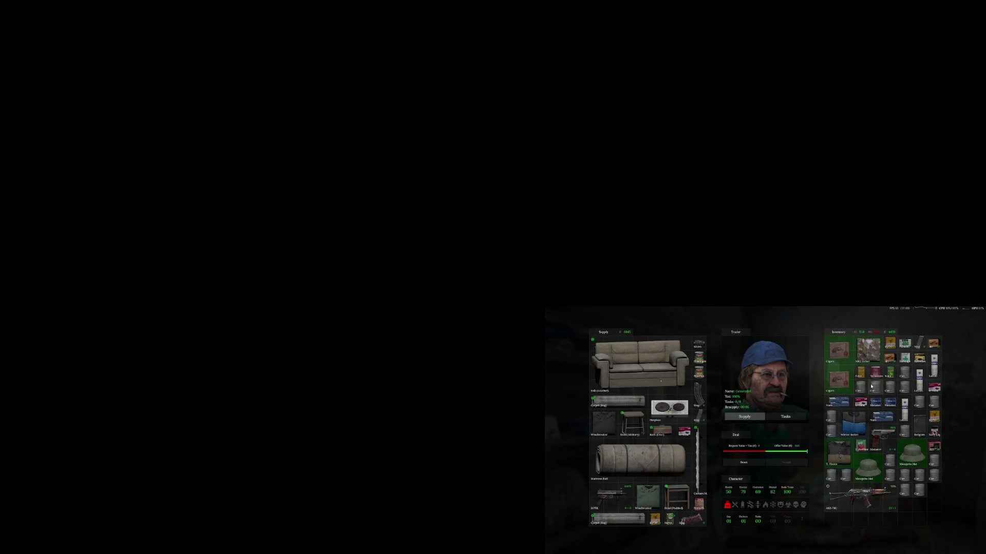
mouse_move(662, 544)
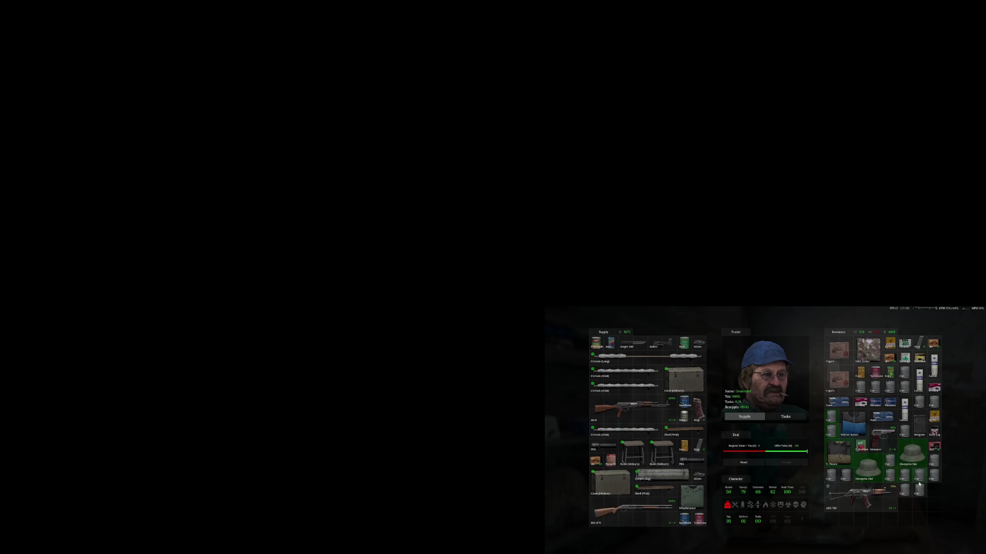
mouse_move(655, 468)
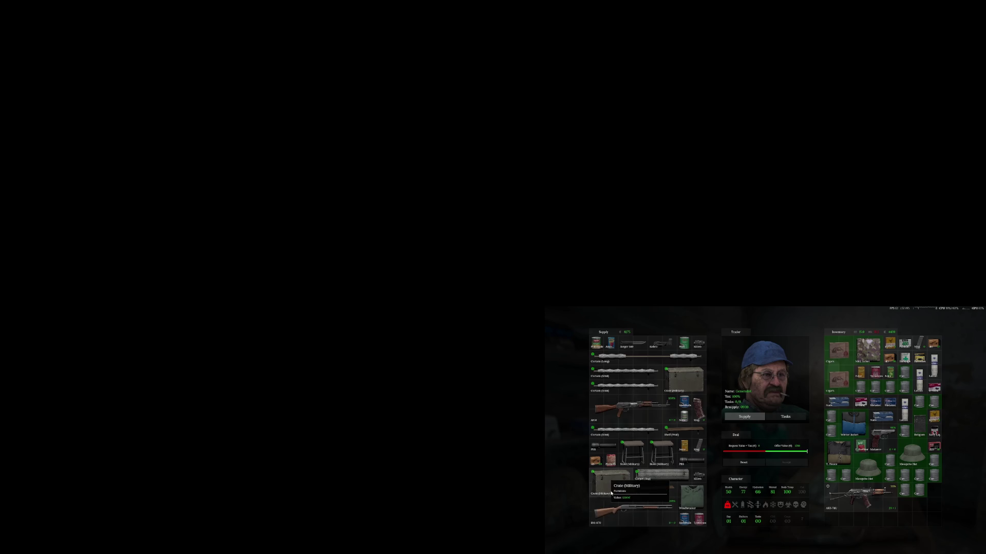
mouse_move(560, 456)
scroll(559, 456, down, 3)
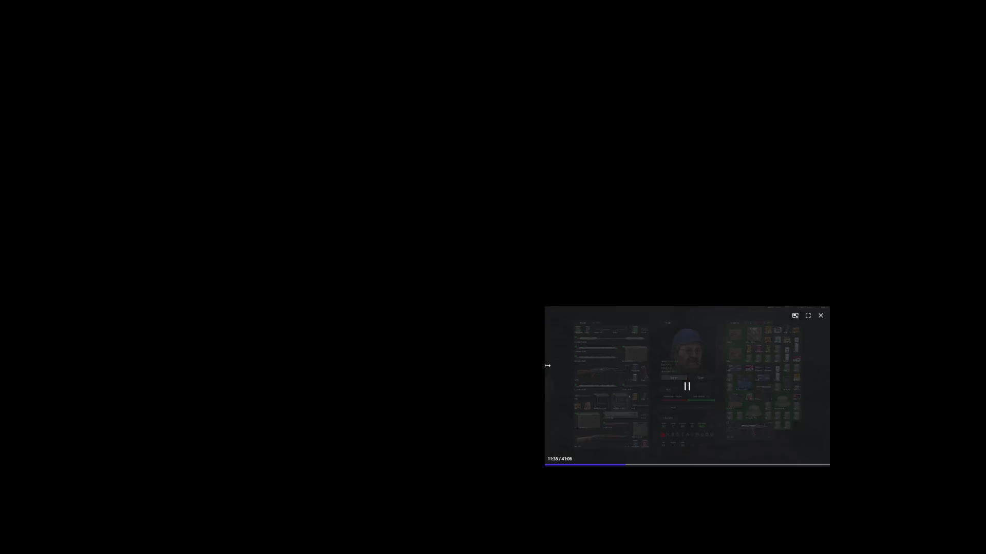
Step: Enlarge the picture-in-picture window by its corner, then restore it to the smaller size
scroll(549, 437, up, 3)
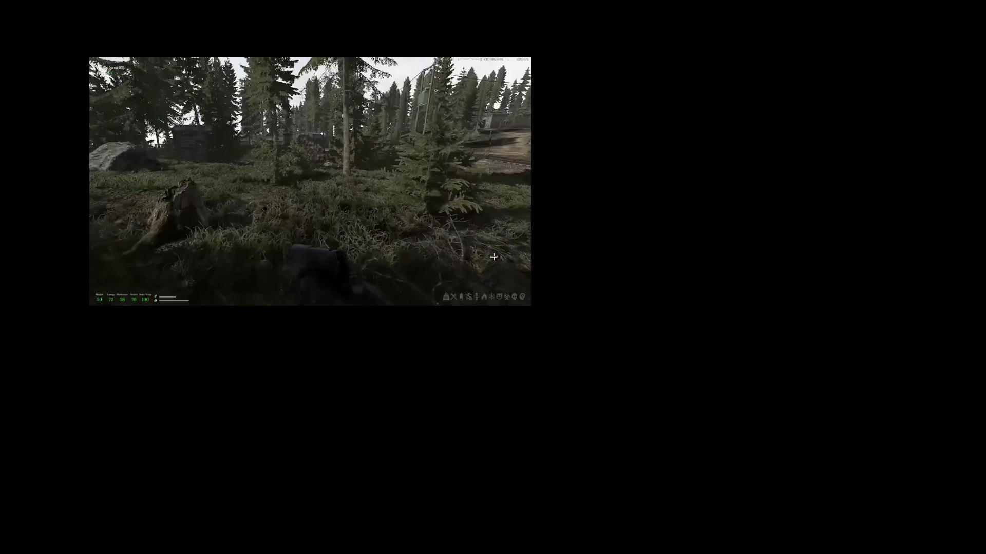
drag(528, 305, 602, 345)
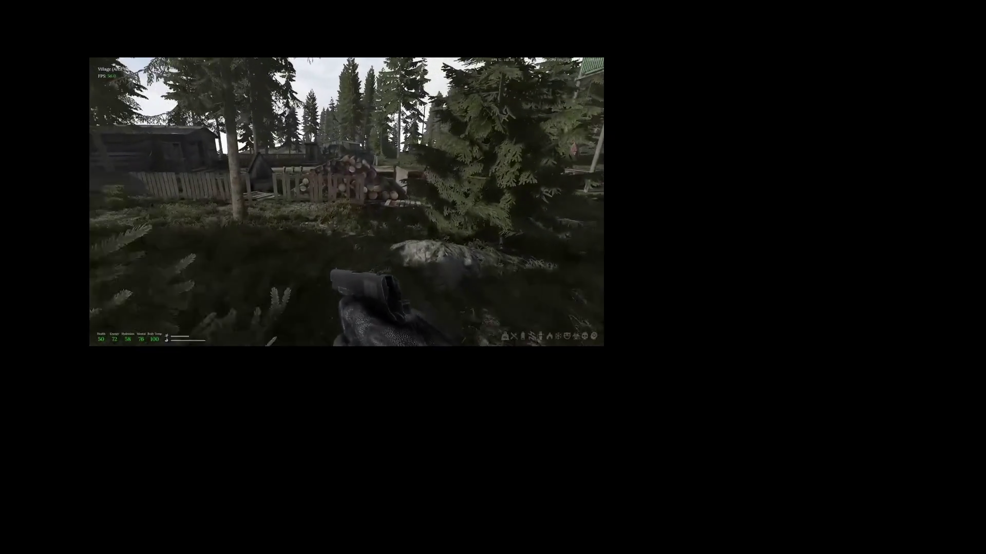
drag(601, 257, 525, 221)
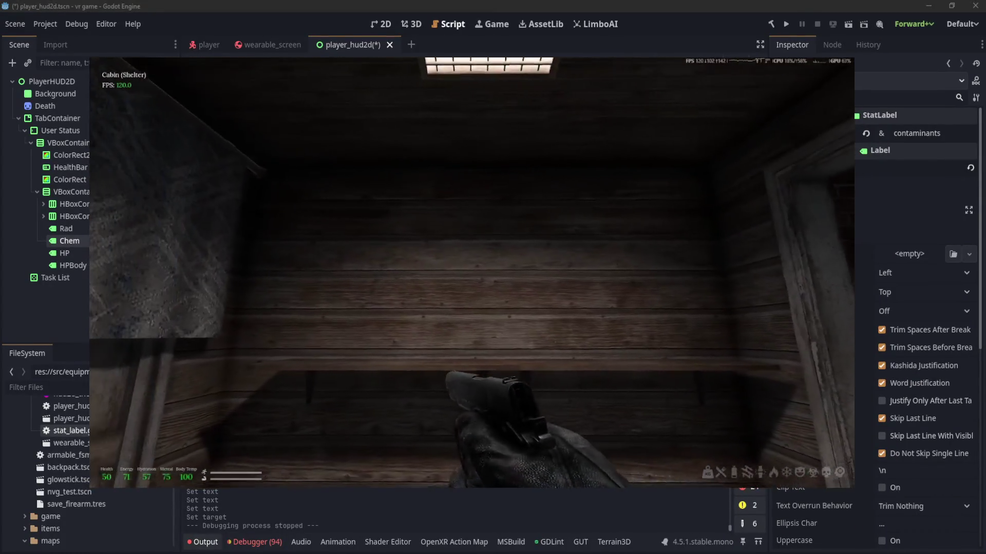
Step: Check the cabinet's contents, resume the game and climb the stairs onto the upper platform
key(e)
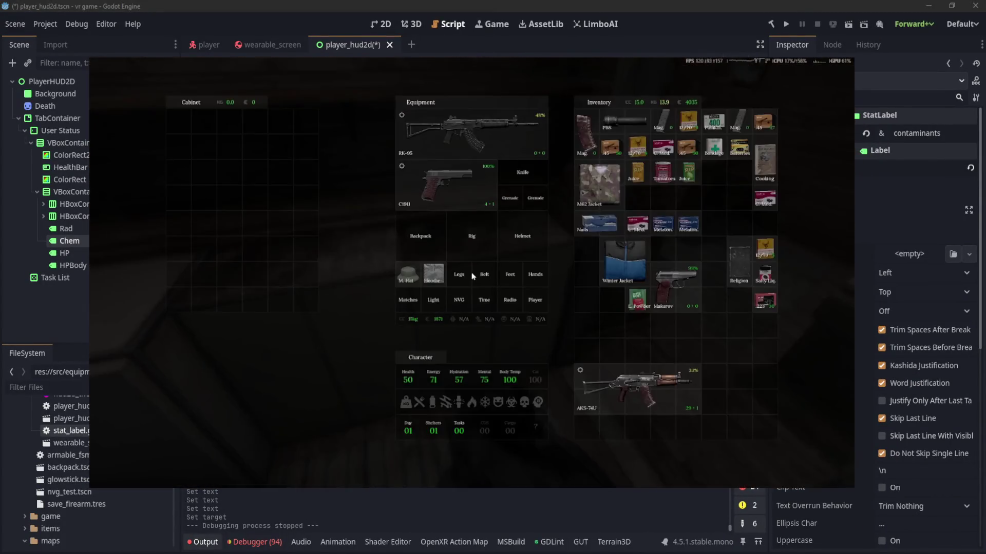
key(e)
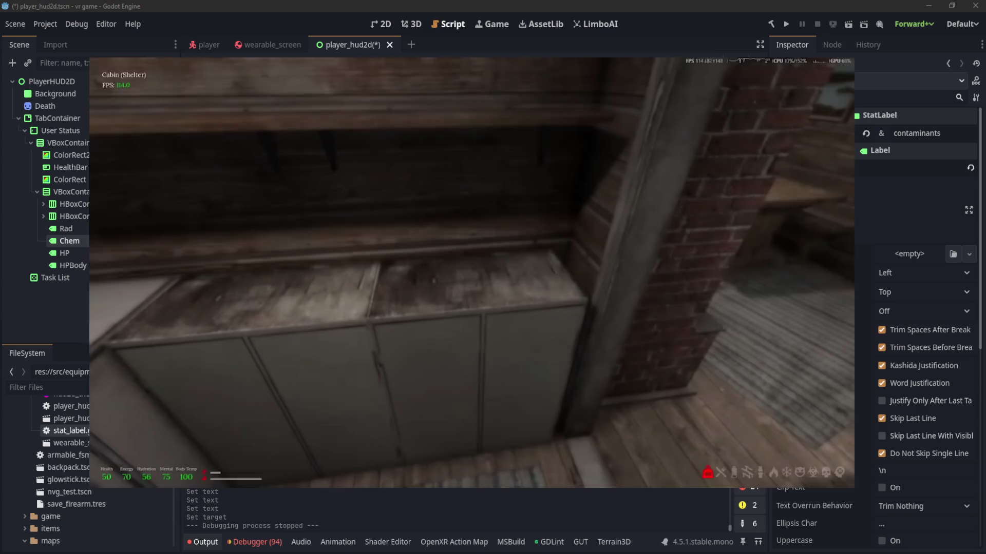
key(e)
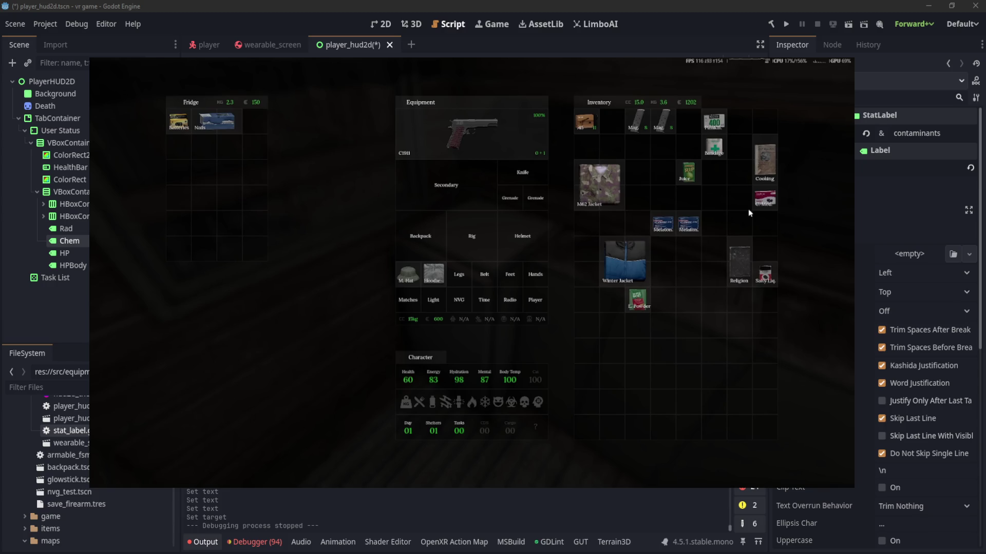
key(e)
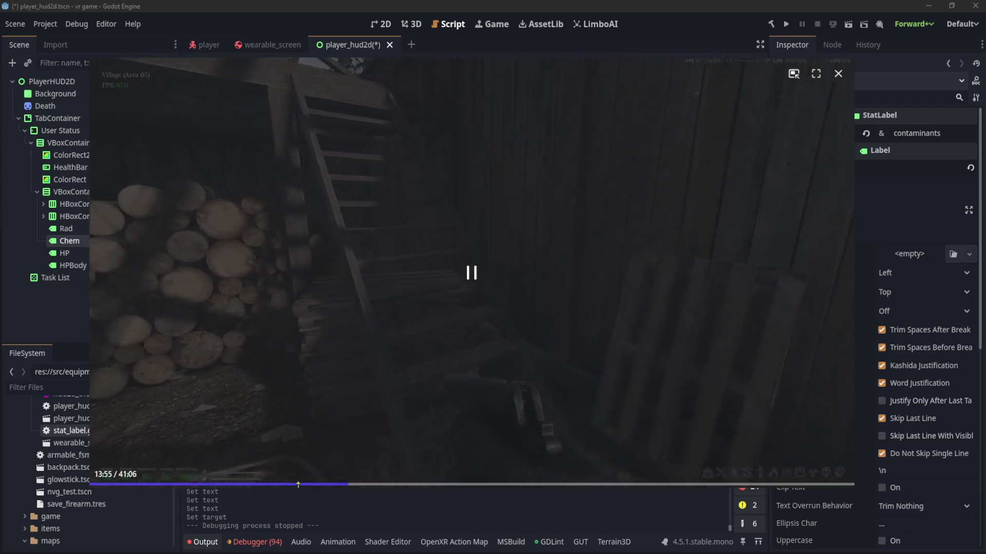
click(286, 477)
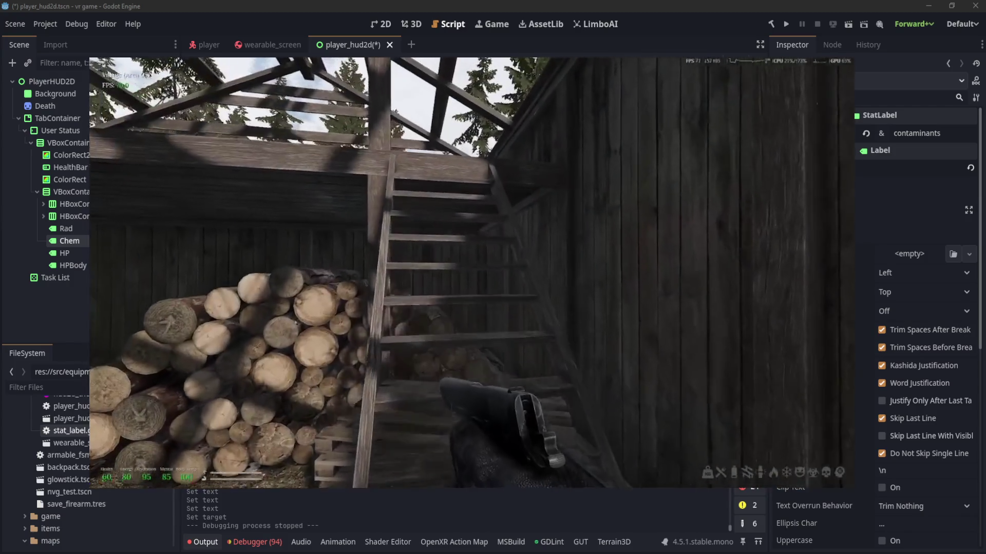
key(w)
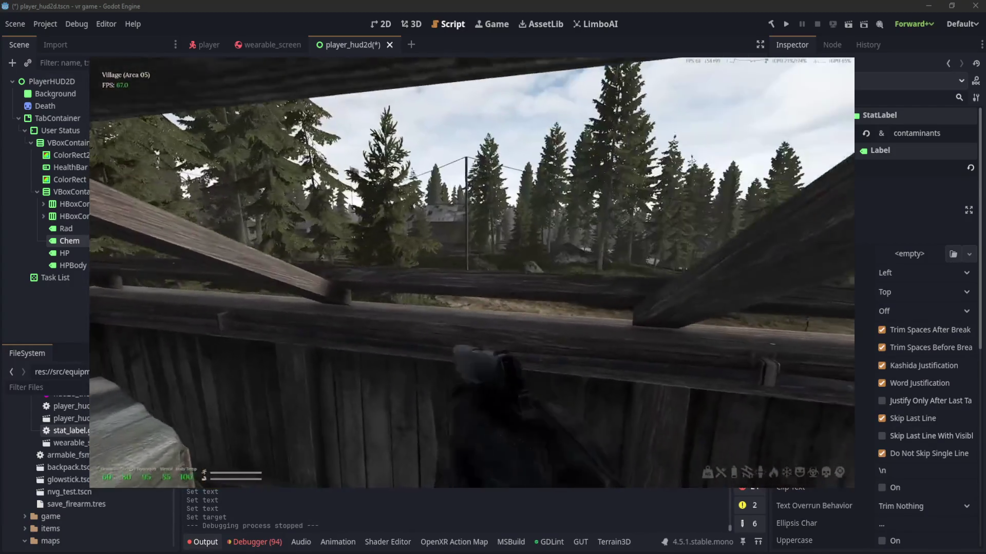
Step: Take the crate's G17 and Religion, find the bandit corpse empty, then head out the shed doorway
key(e)
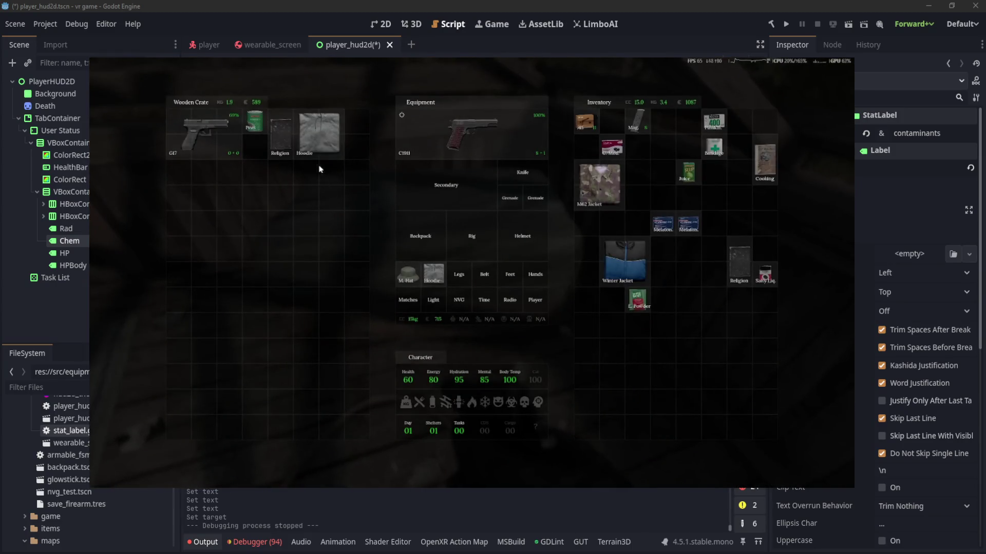
click(292, 134)
click(216, 138)
key(e)
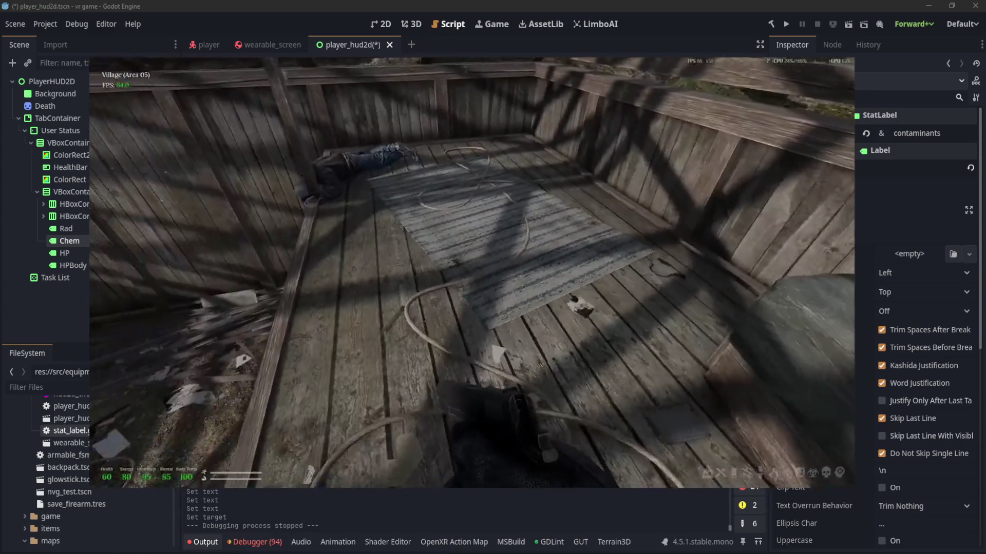
key(e)
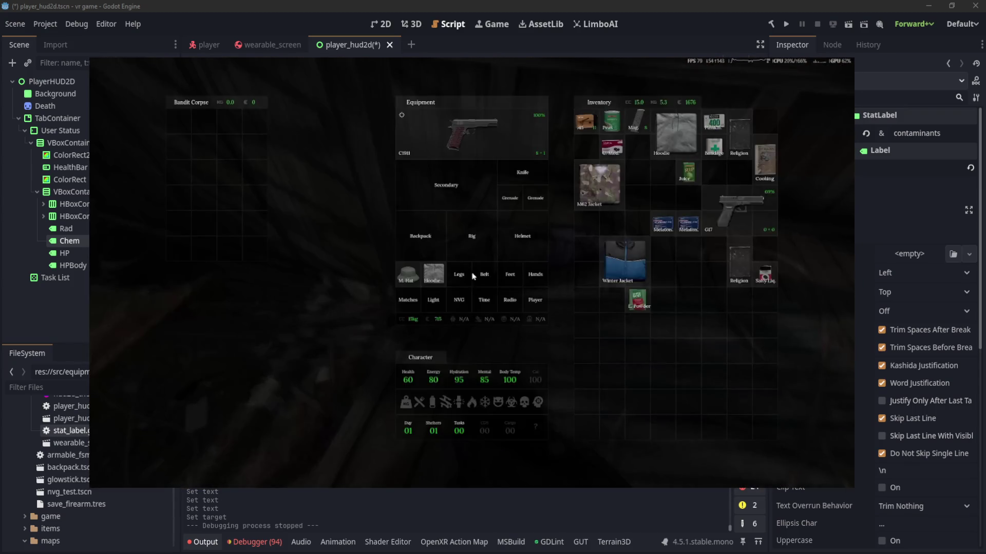
key(e)
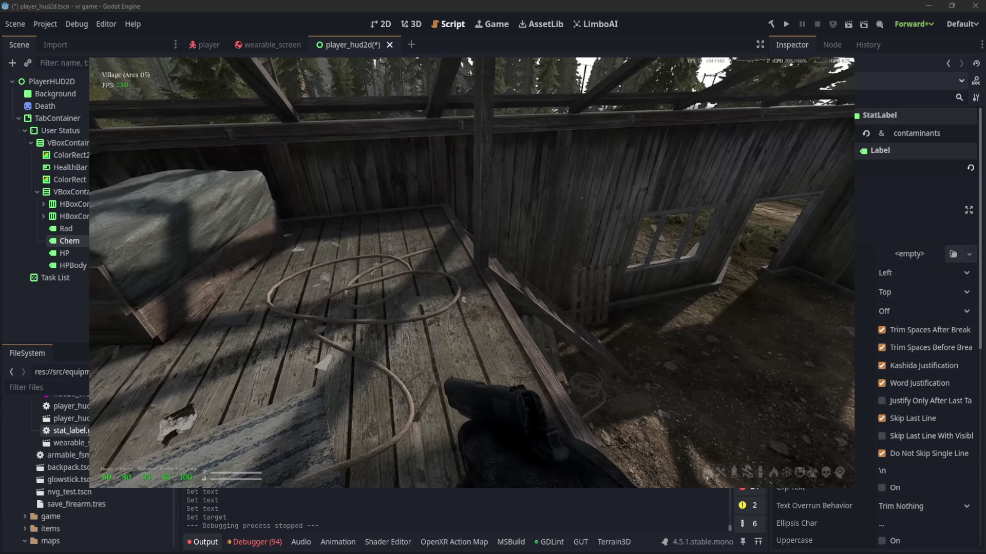
key(w)
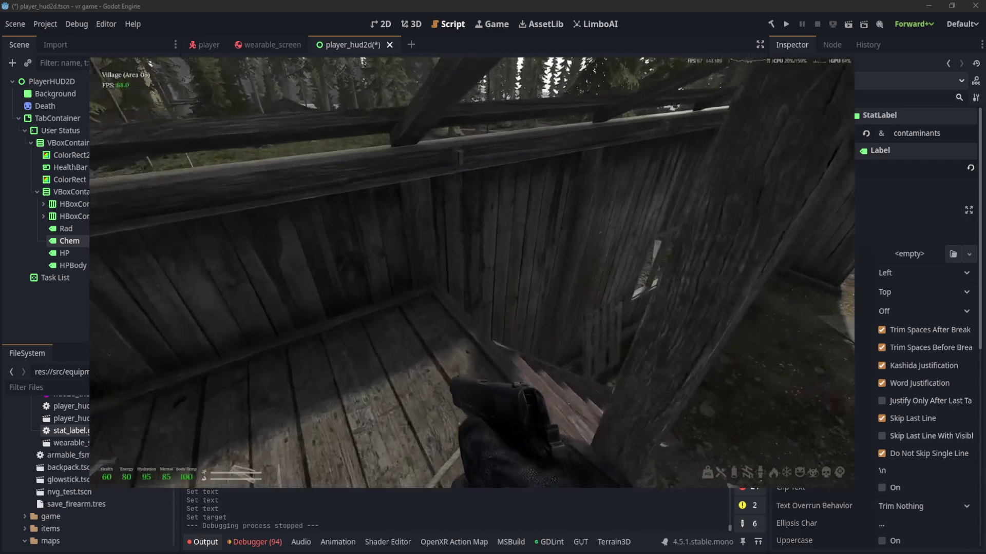
key(w)
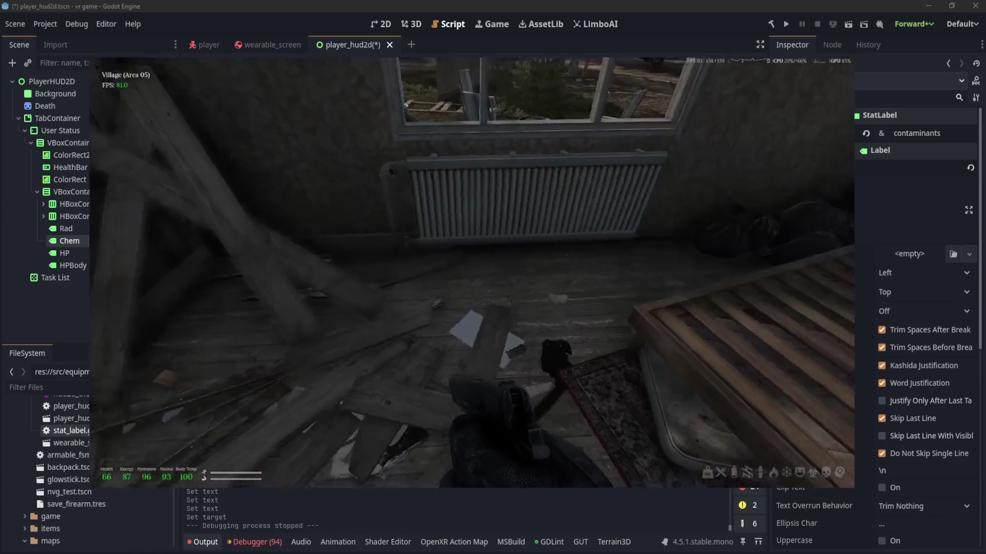
Step: Search the garbage container and chest freezer, then move up to the kitchen window
key(e)
key(Escape)
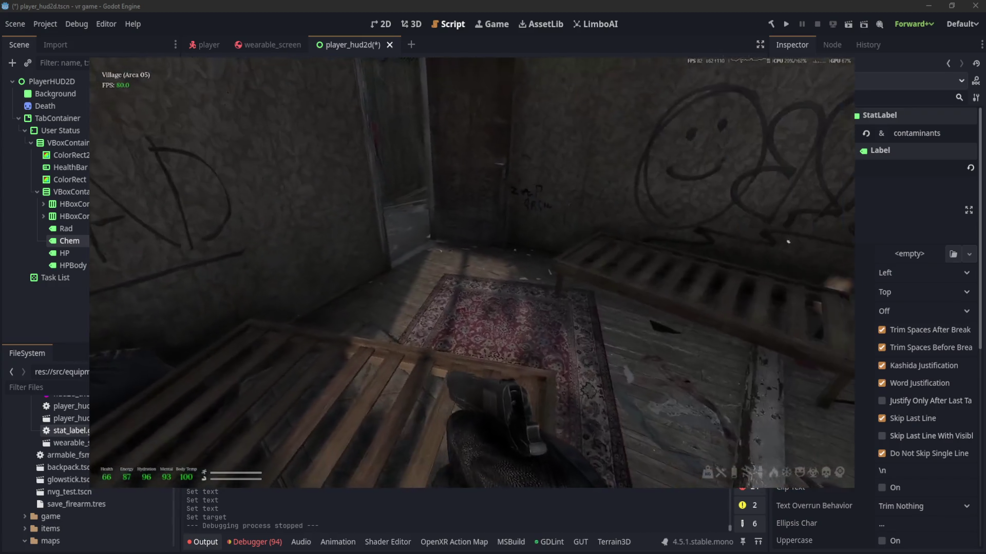
key(w)
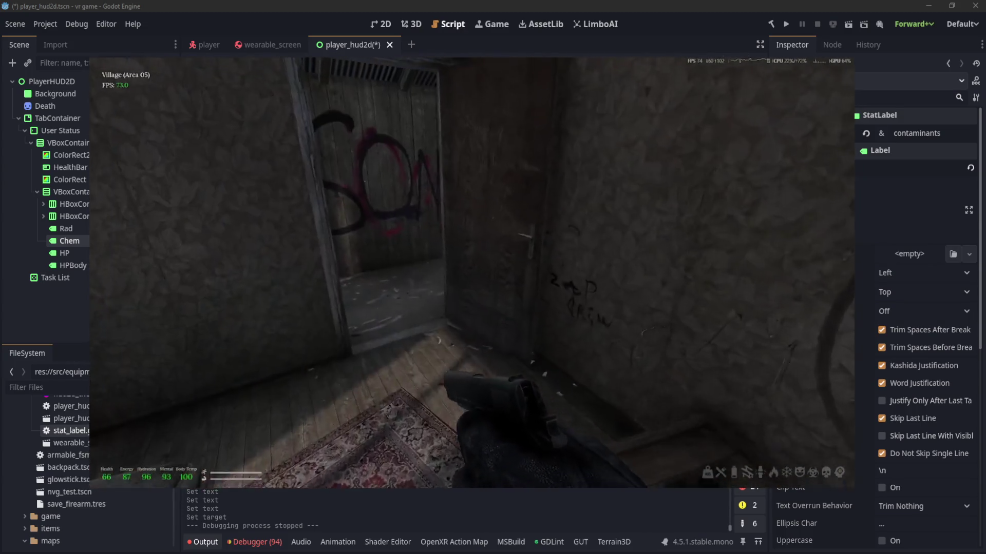
key(w)
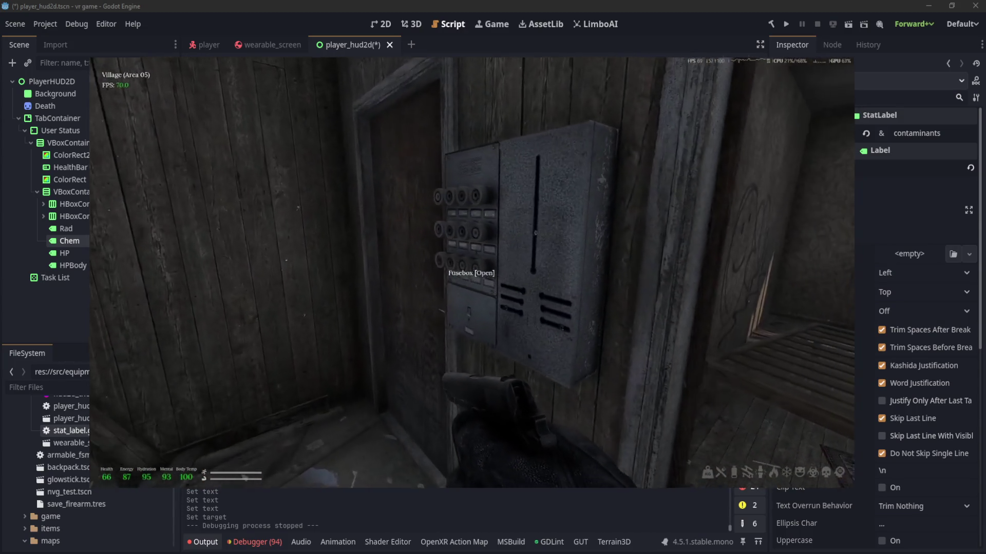
key(Tab)
key(Tab)
key(Tab)
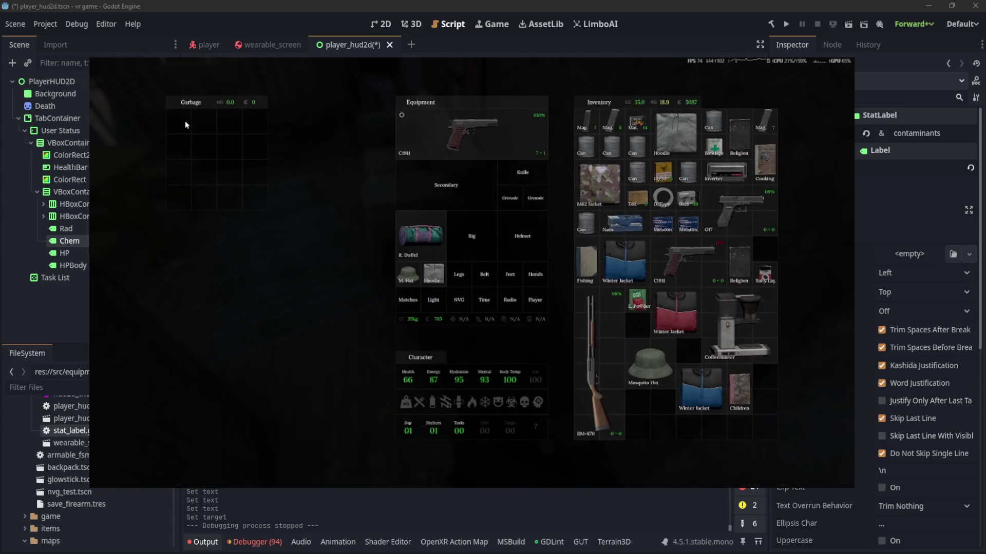
key(Tab)
key(w)
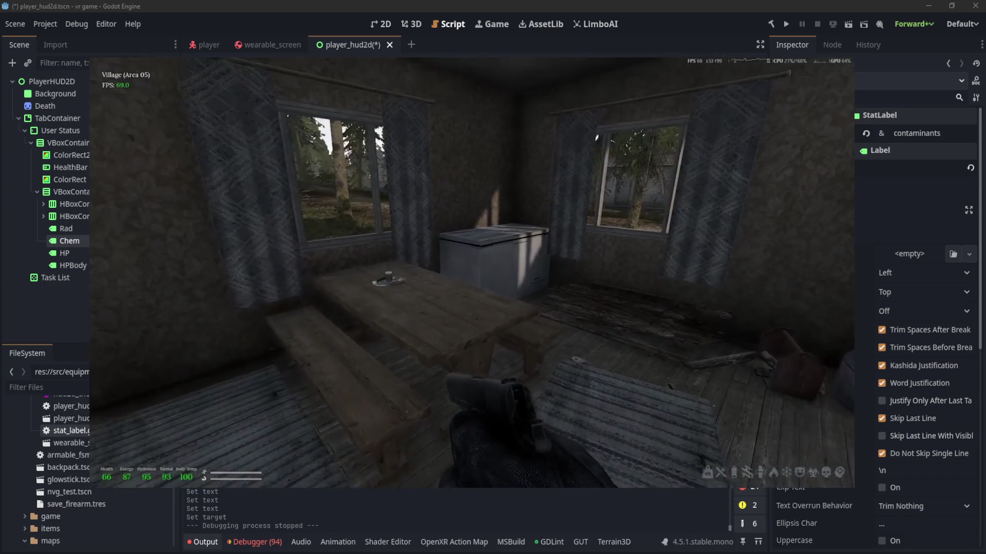
key(e)
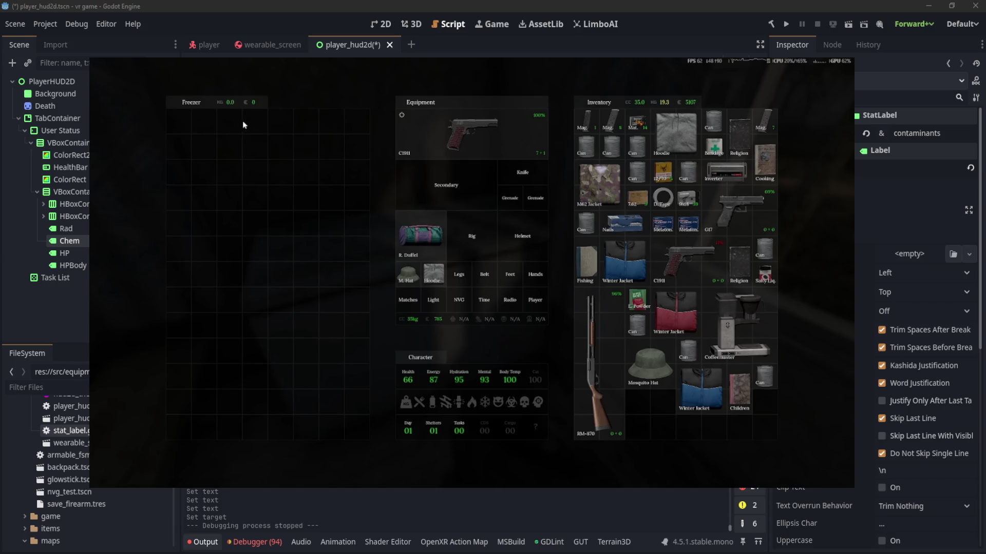
key(Tab)
key(w)
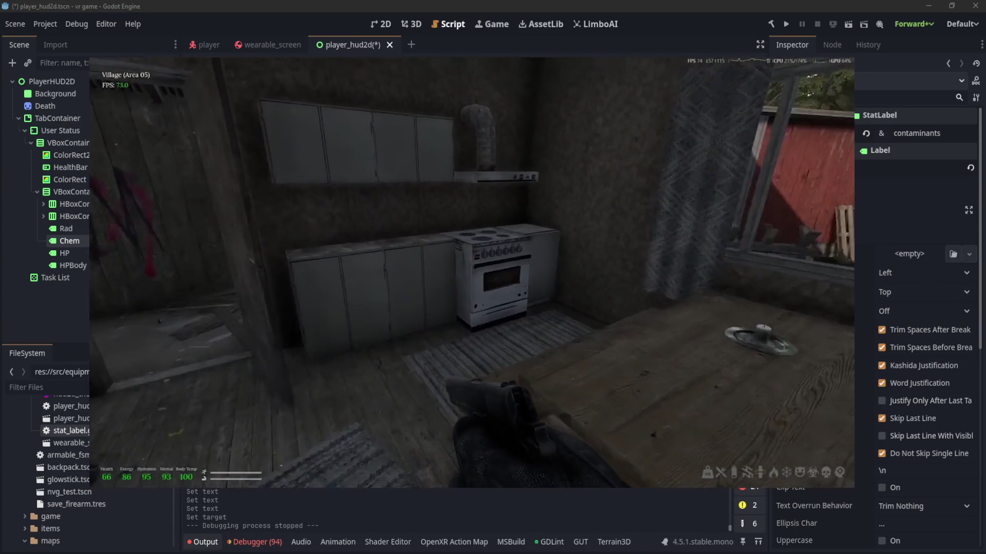
Step: Open the kitchen cabinets to find the one holding the Kobra and Bucket
key(Tab)
key(Tab)
key(Tab)
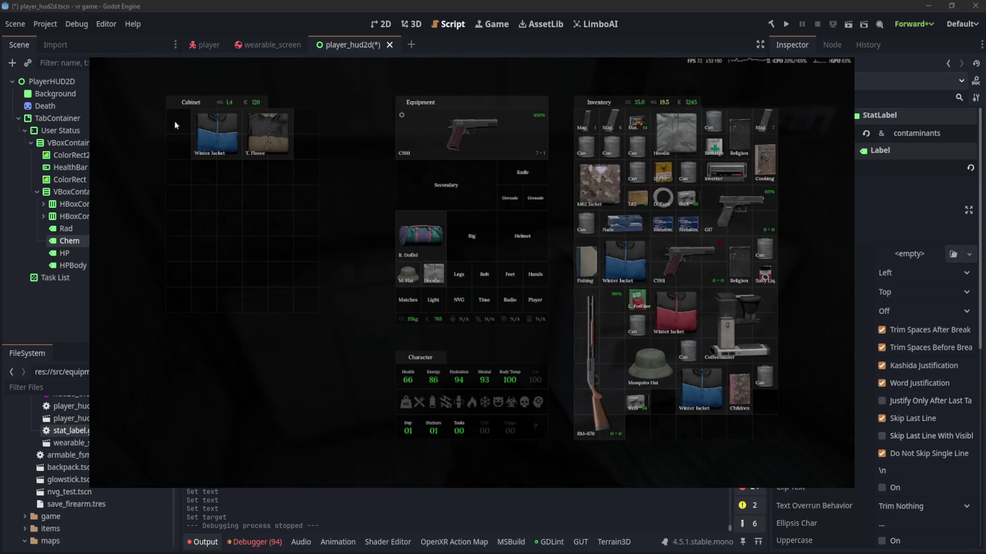
key(Tab)
key(Tab)
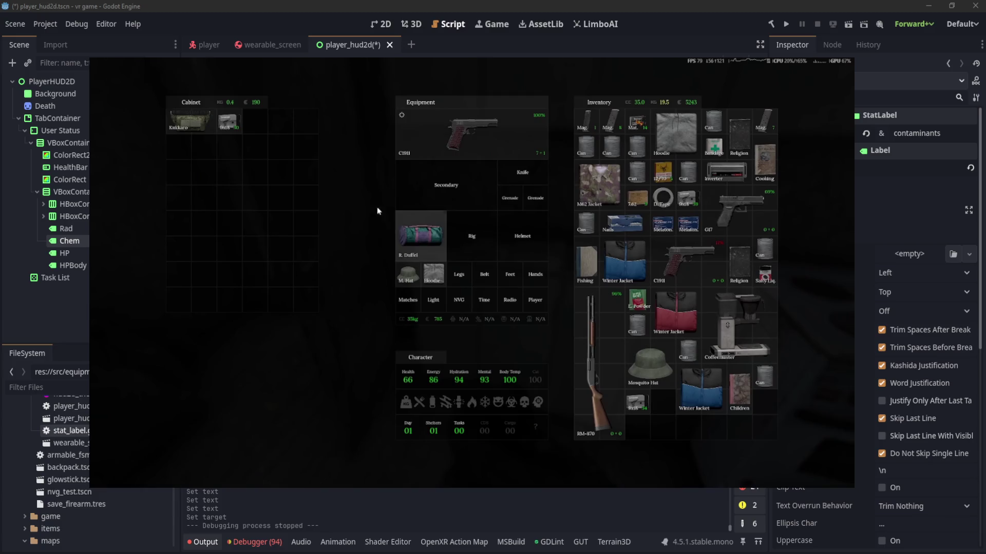
key(Tab)
key(e)
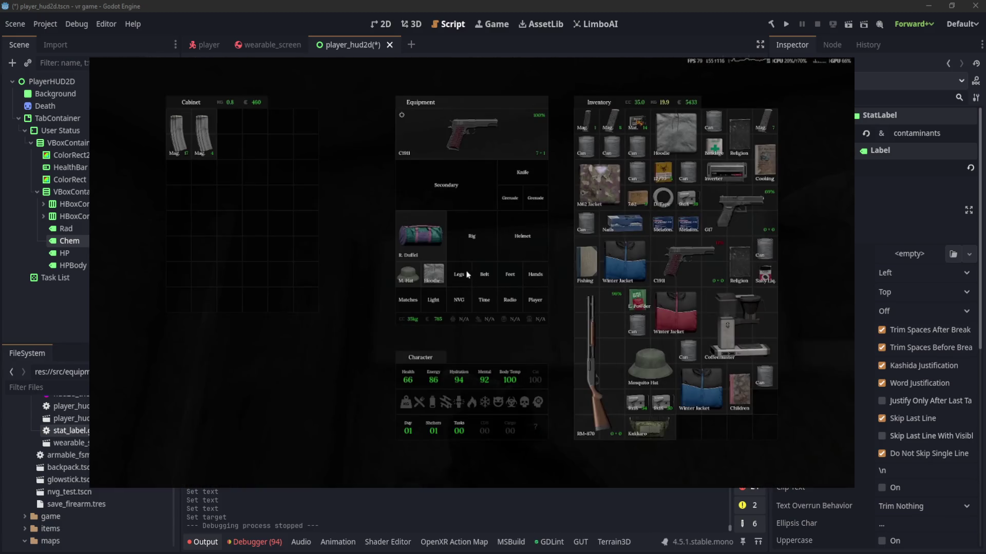
key(Tab)
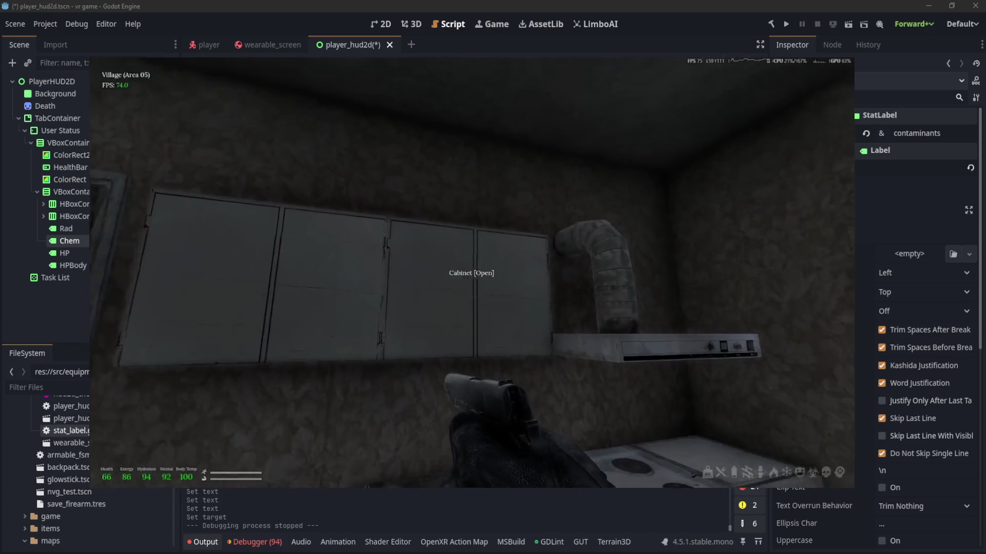
key(e)
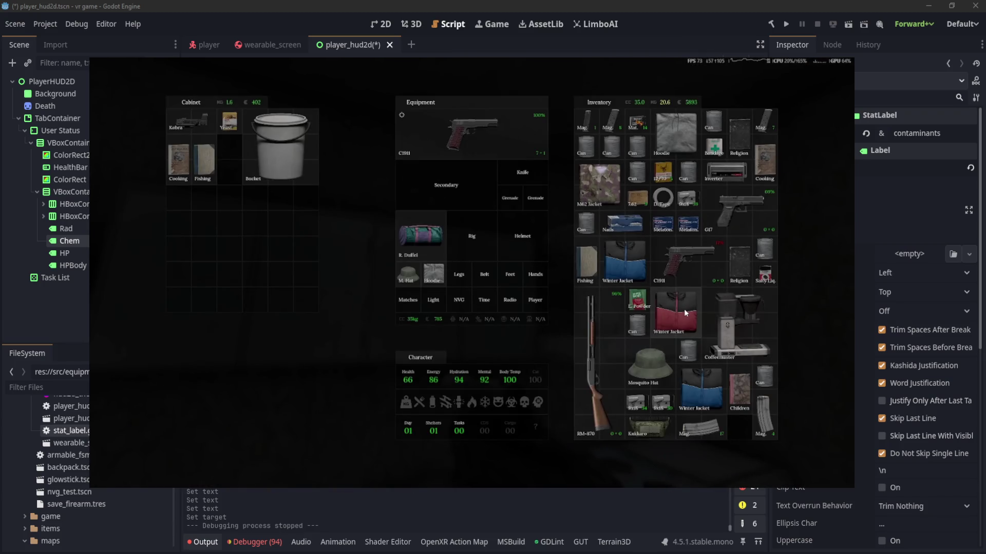
Step: Store the red and blue Winter Jackets and take Yeast, Kobra, Fishing and Cooking
ctrl+click(676, 313)
ctrl+click(625, 261)
ctrl+click(229, 123)
ctrl+click(187, 122)
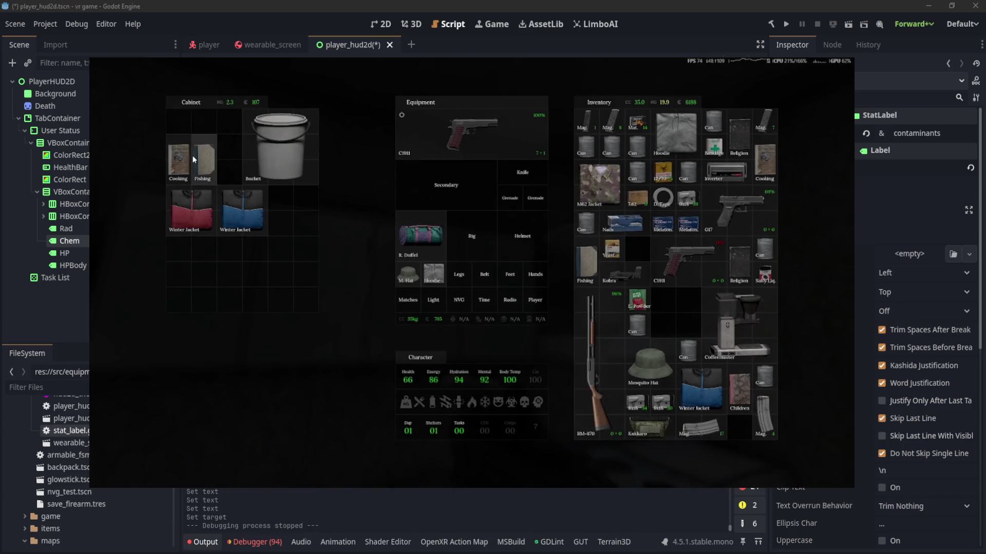
ctrl+click(203, 160)
ctrl+click(178, 164)
key(Tab)
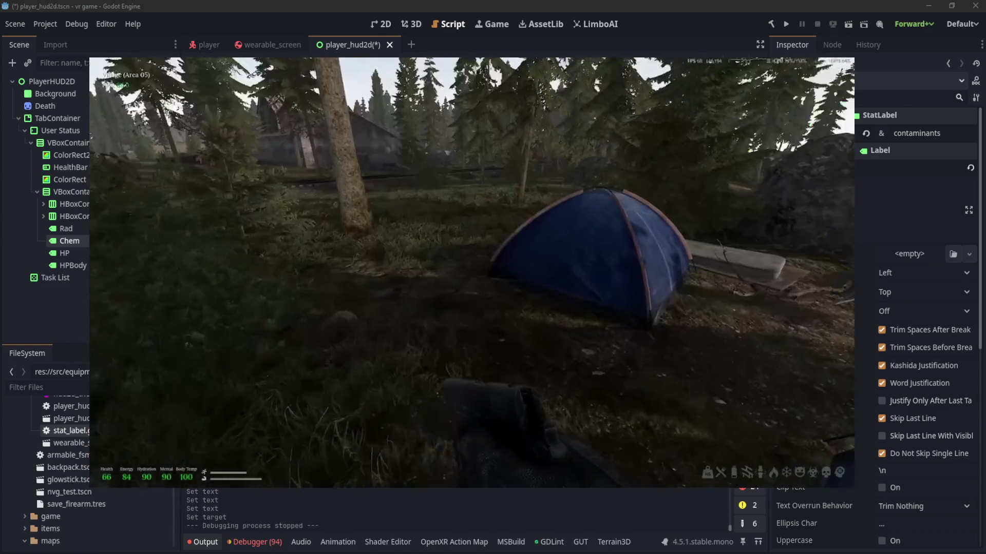
Step: Check the tent's contents, then walk across the railway tracks toward the cabin and tank
key(Tab)
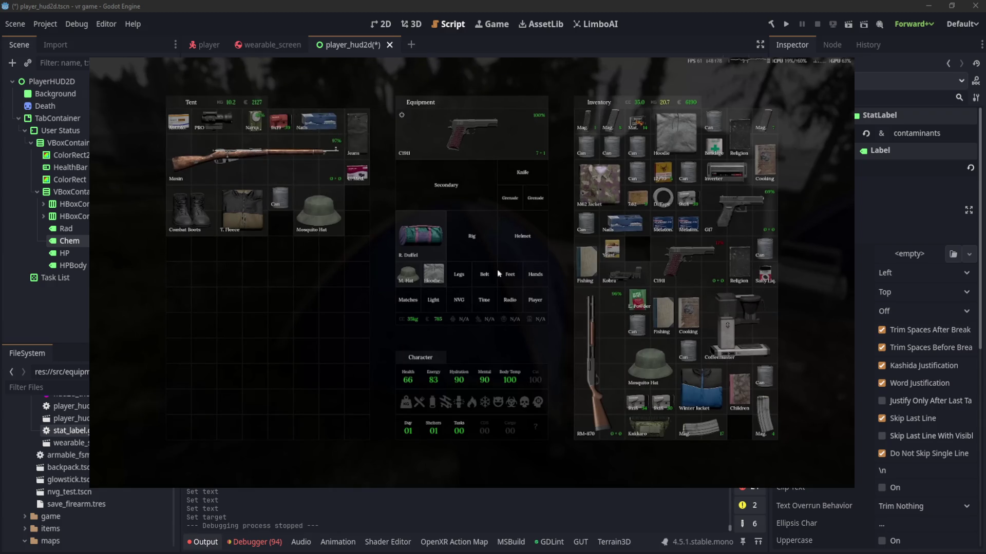
key(Tab)
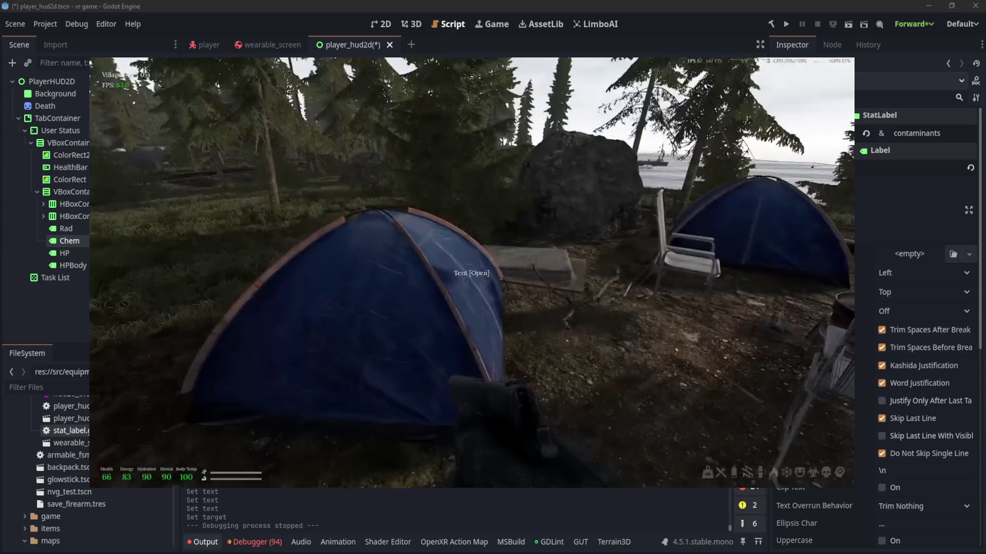
key(w)
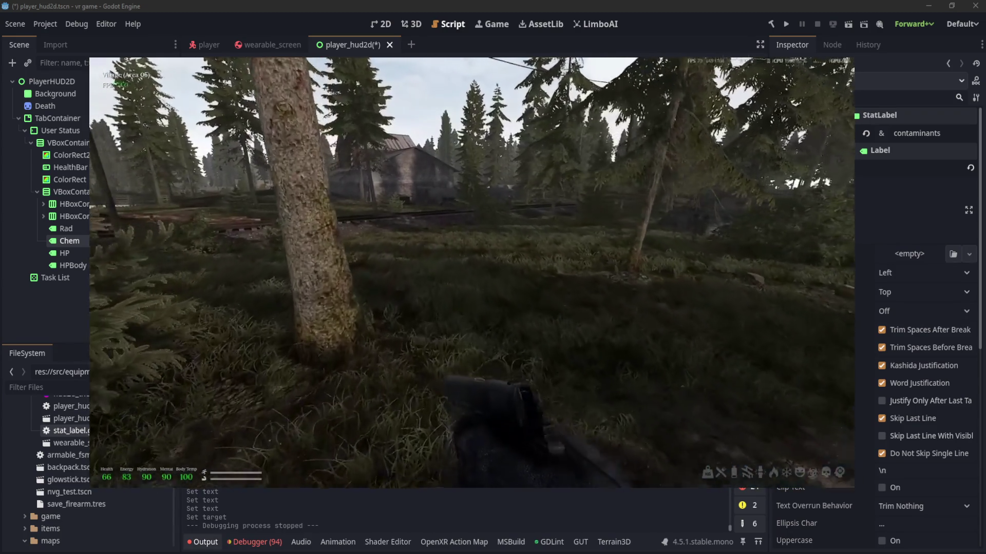
key(w)
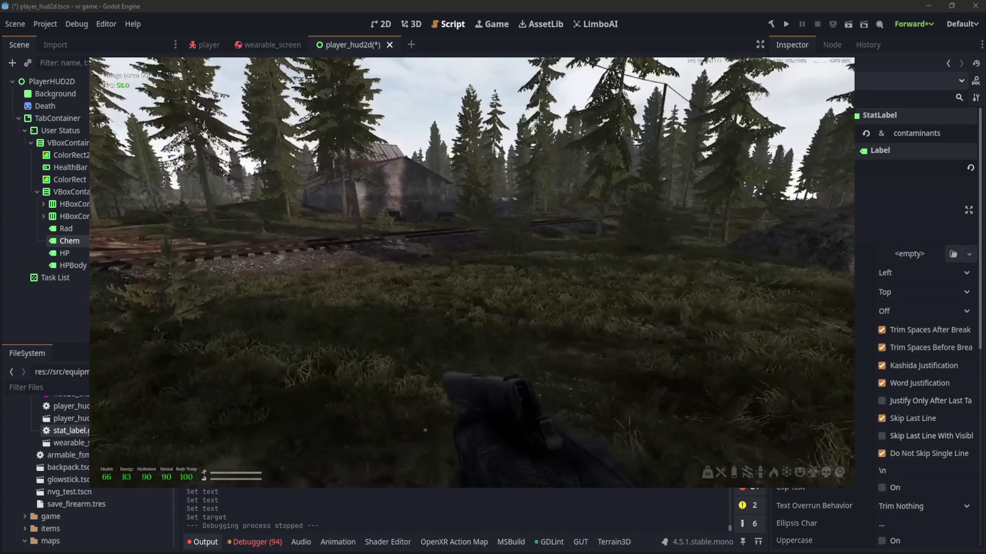
key(w)
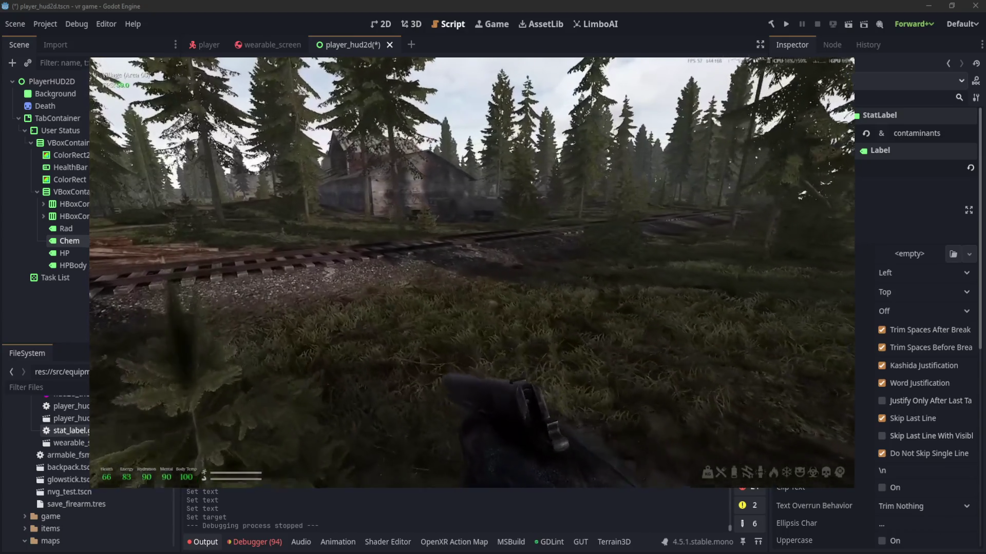
key(w)
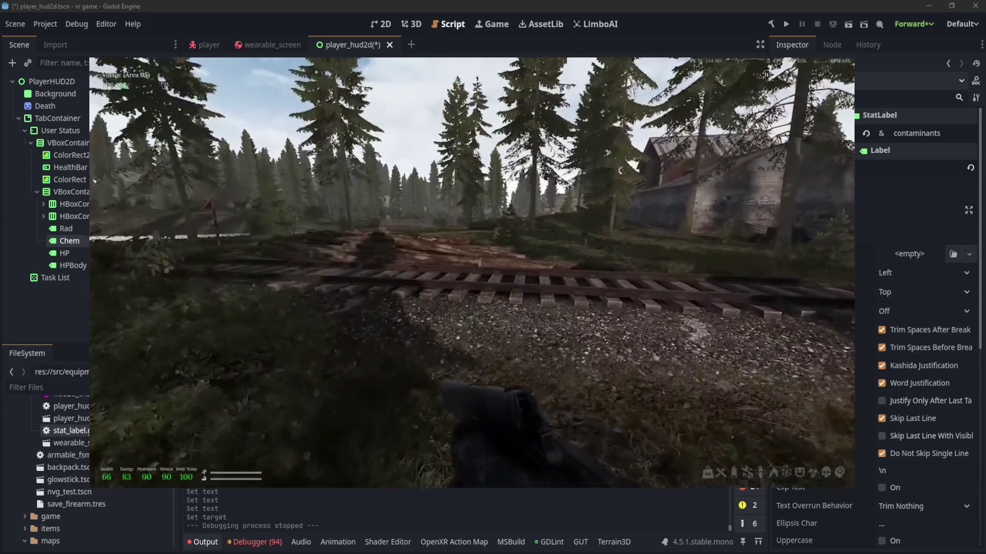
key(w)
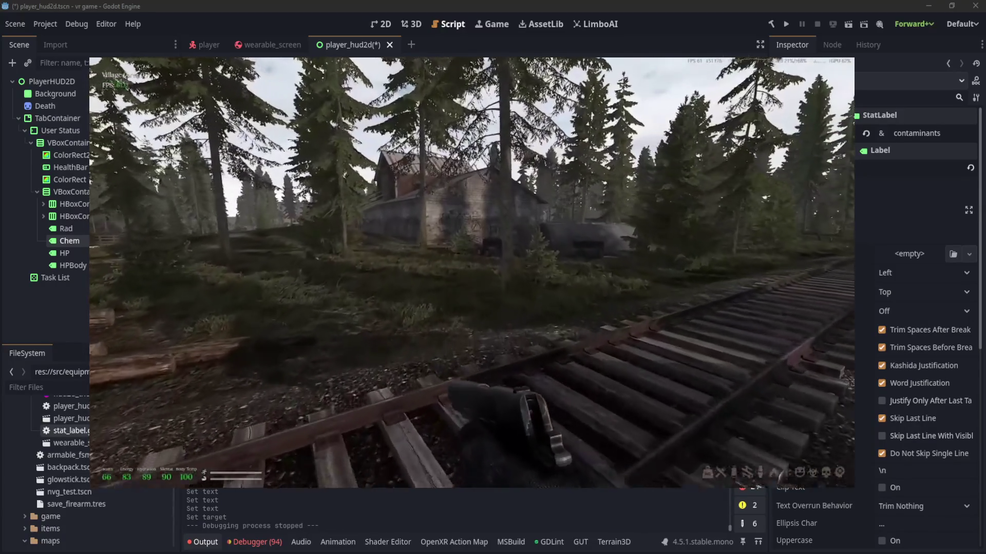
key(w)
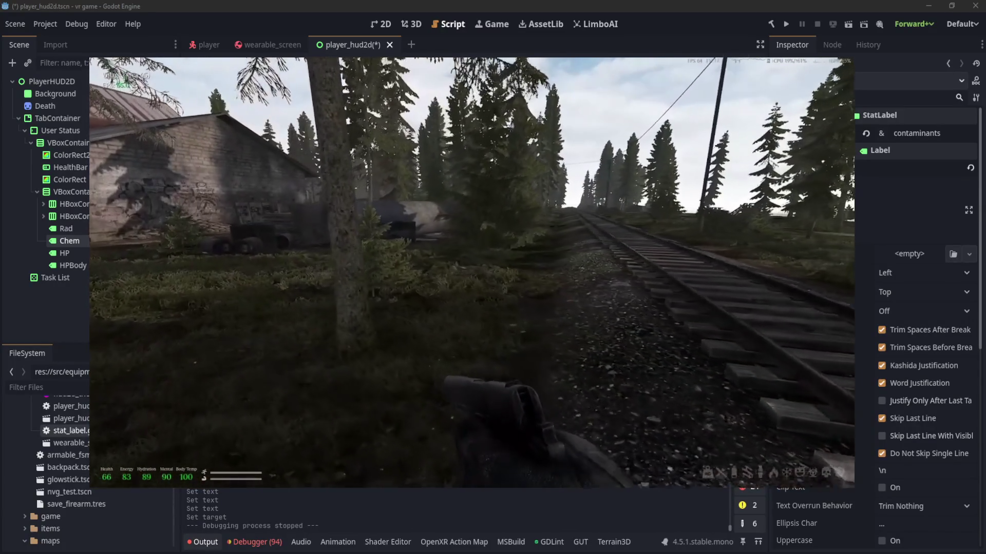
key(w)
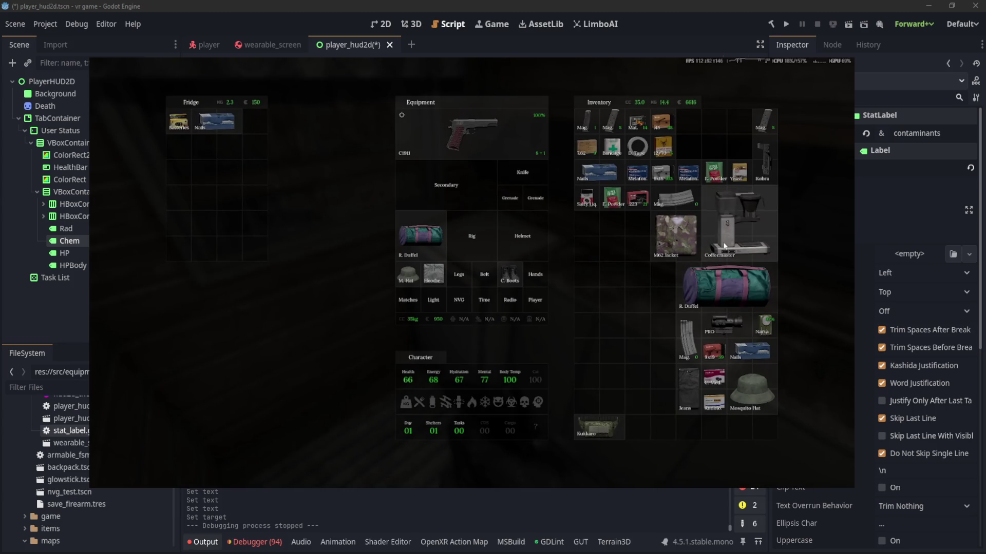
Step: Move the R. Duffel and Kukkaro into the Fridge and take the Cabinet's C1911
click(713, 285)
click(599, 425)
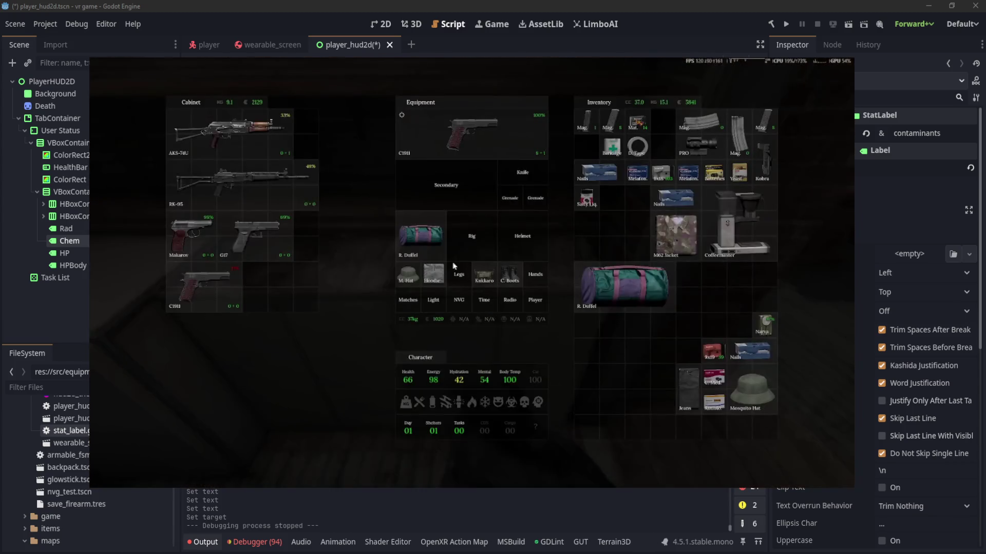
click(204, 288)
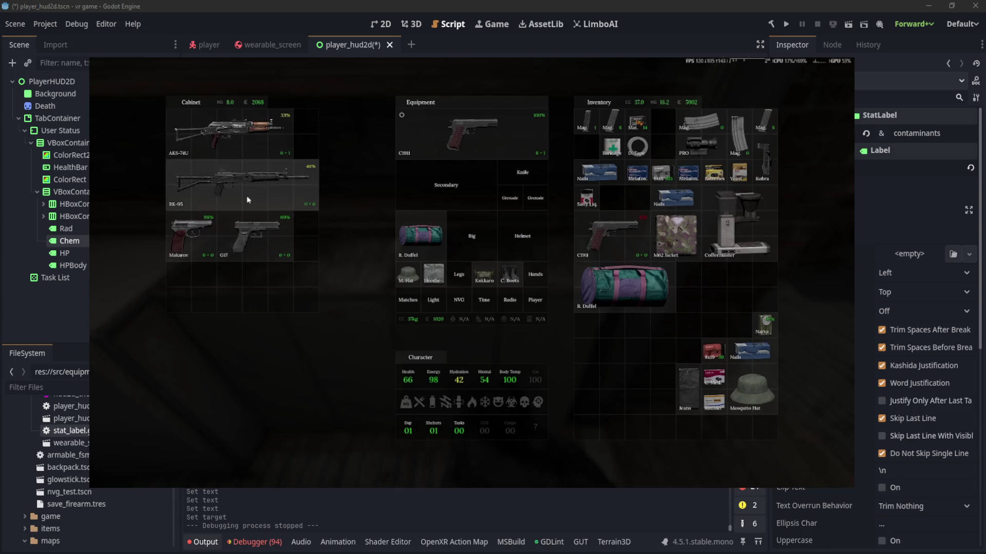
key(Tab)
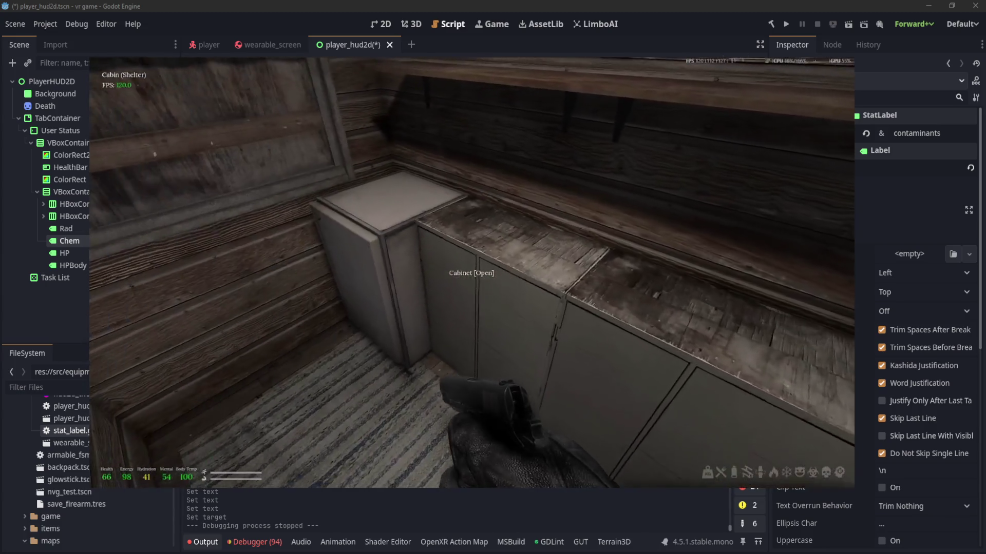
Step: Check the next cabinet's contents, close the inventory and pause the footage in the cabin
key(e)
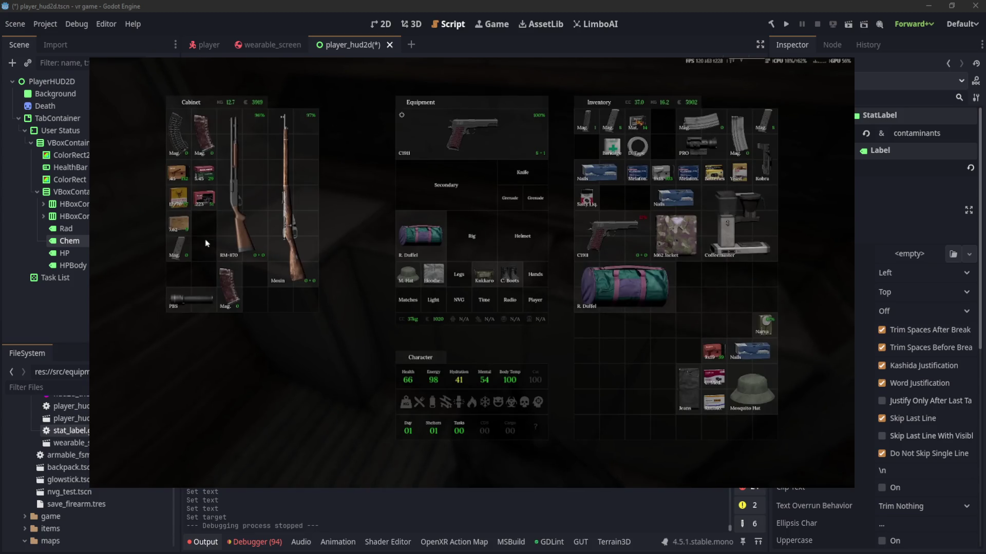
key(Tab)
key(e)
key(Tab)
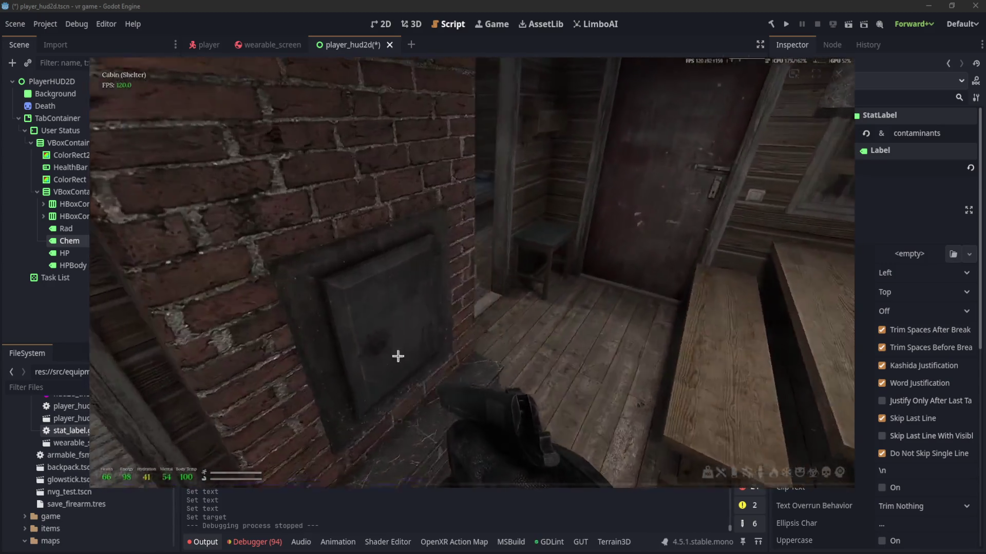
click(464, 259)
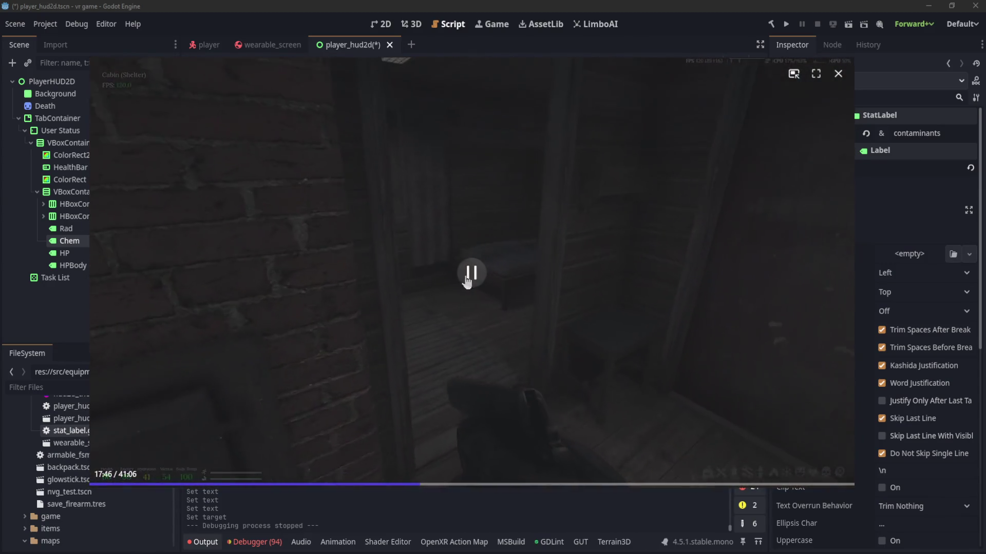
Step: Play the footage on to the dusk Village scene, then skip ahead 10 seconds to the loading screen
click(464, 258)
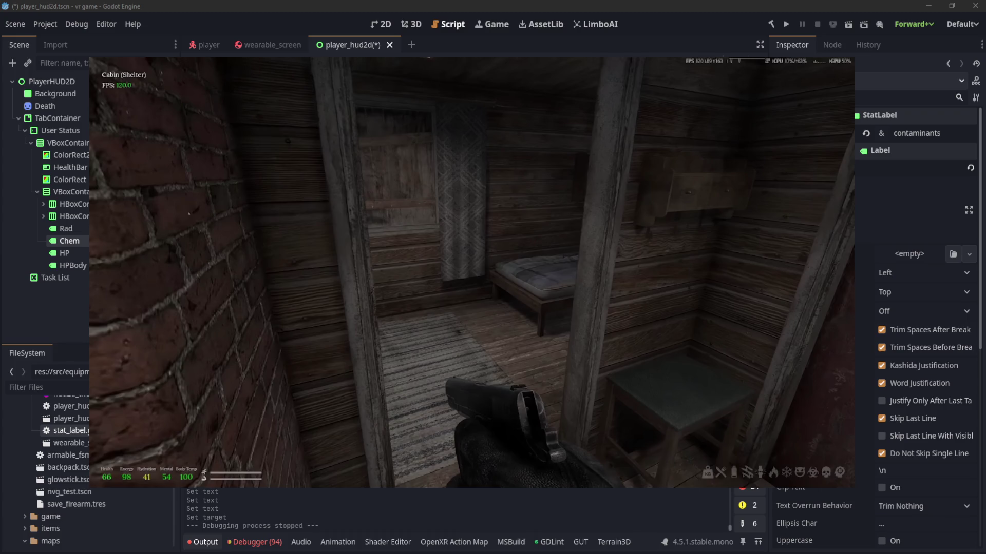
click(444, 354)
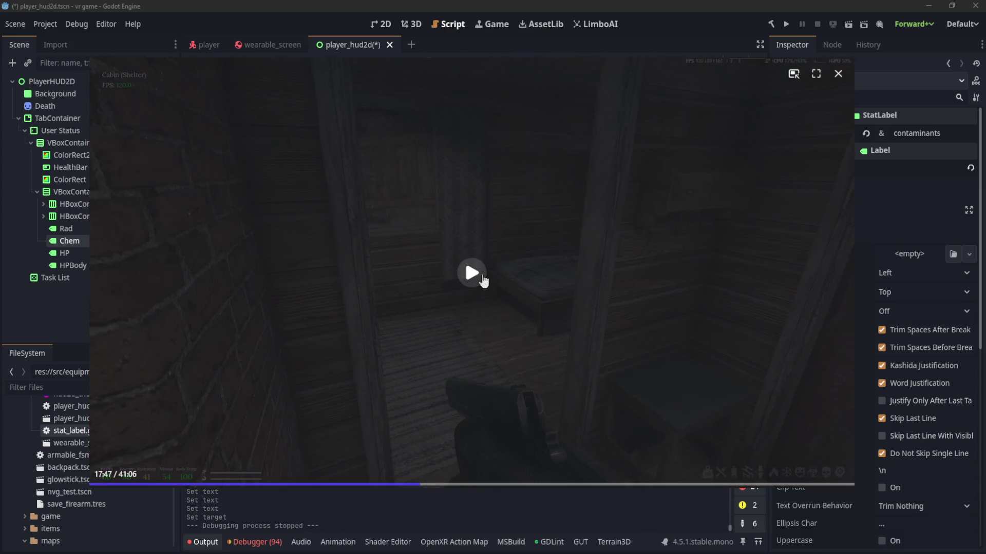
click(471, 273)
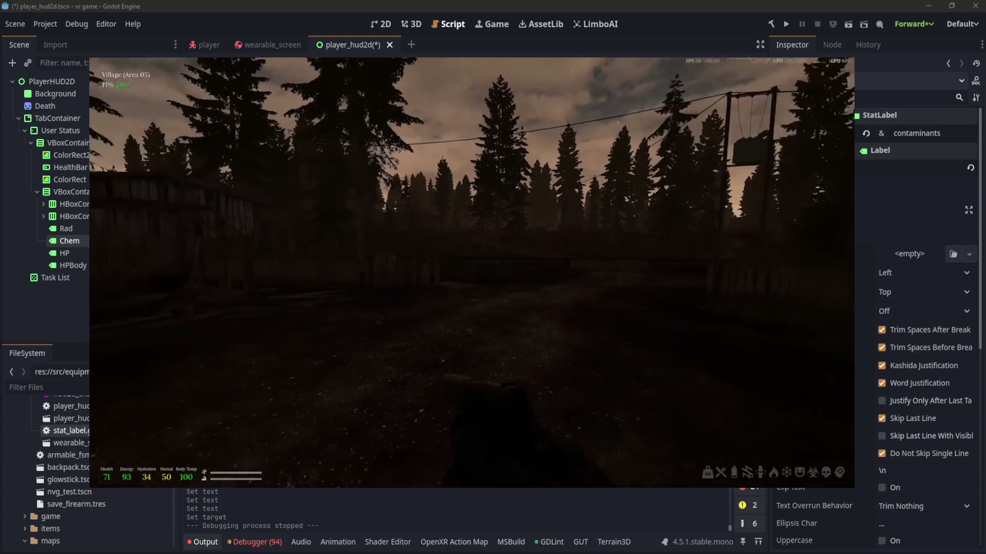
mouse_move(545, 352)
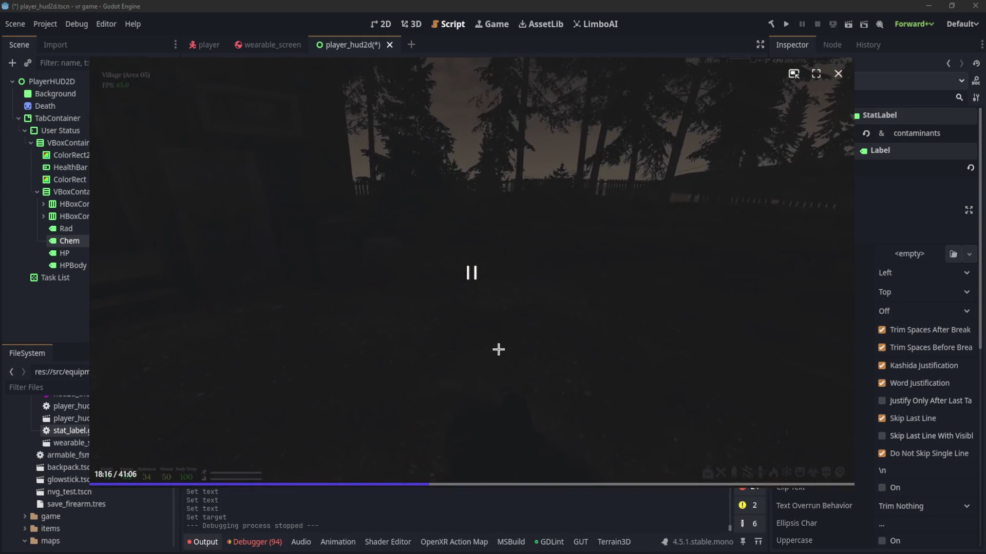
key(Right)
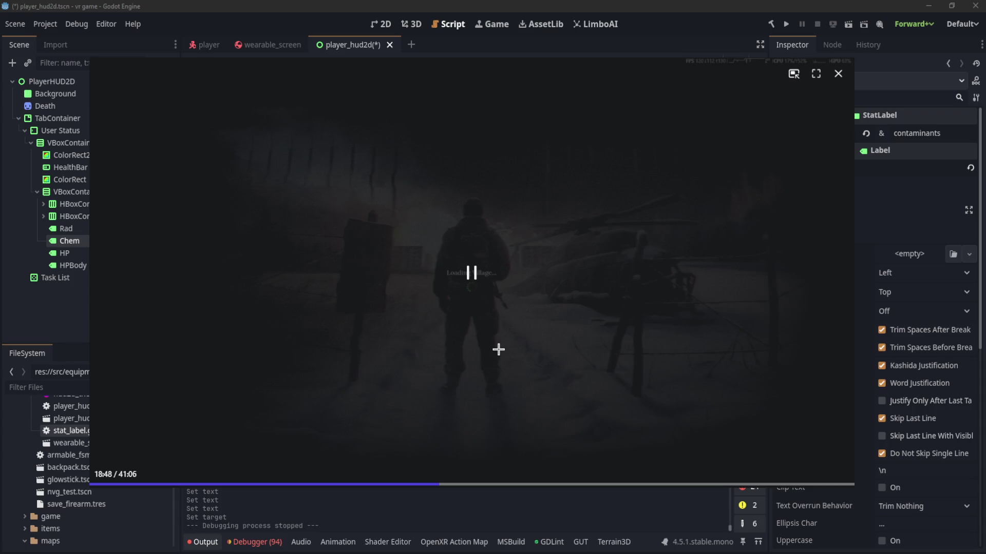
Step: Pause and resume the footage at the loading screen until the dark Village (Area 05) forest appears
click(497, 273)
click(488, 315)
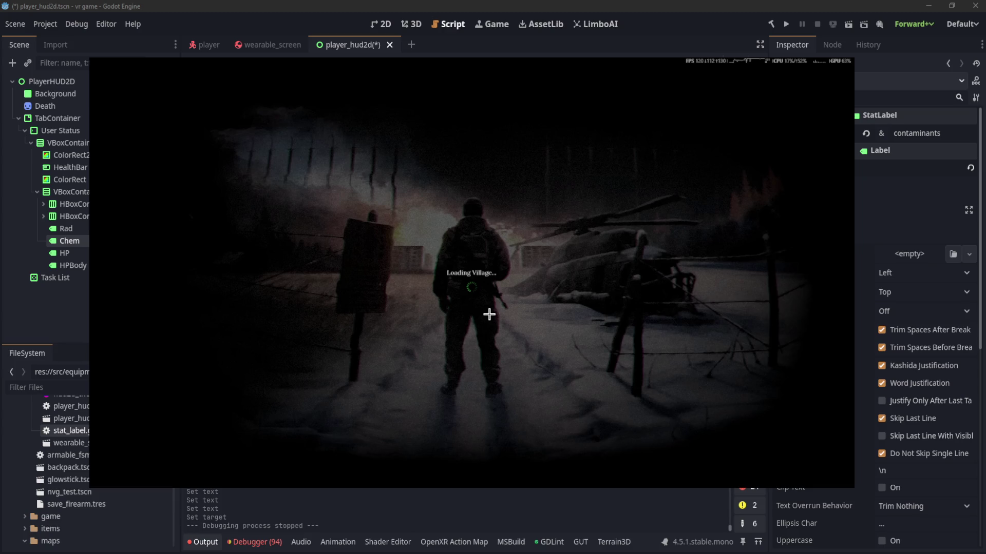
click(525, 315)
click(480, 286)
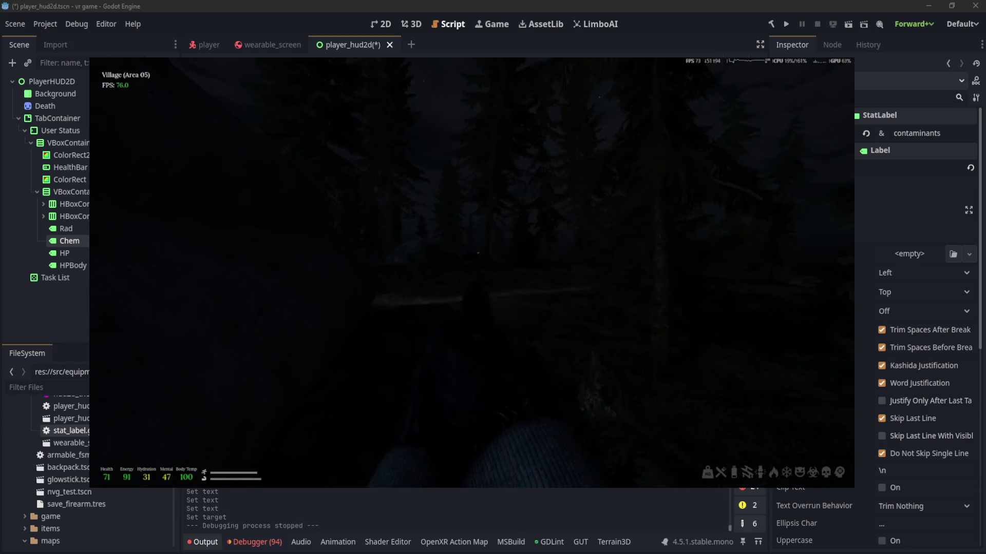
Step: Move the Makarov, Religion item and Mag from the Tent into the inventory
key(Tab)
ctrl+click(215, 144)
ctrl+click(305, 133)
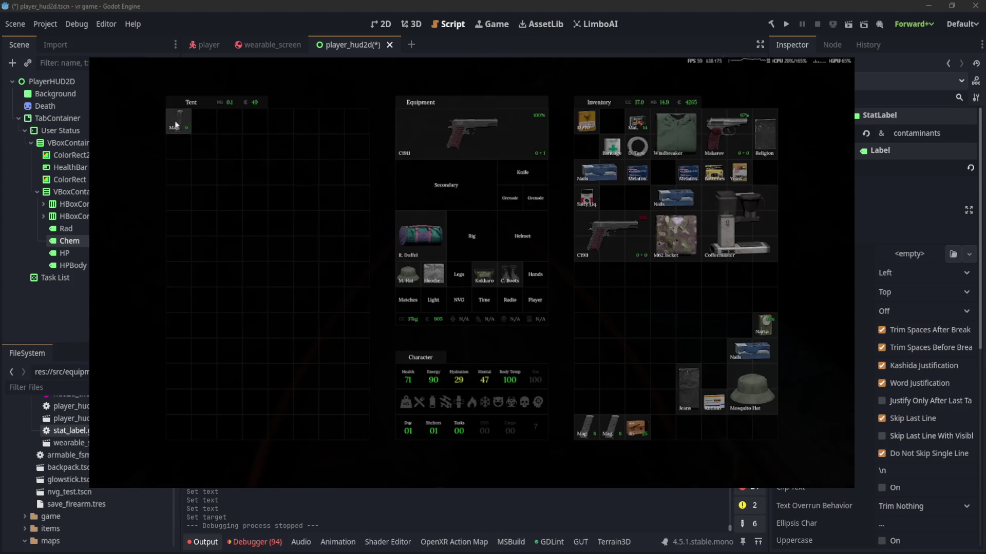
ctrl+click(177, 123)
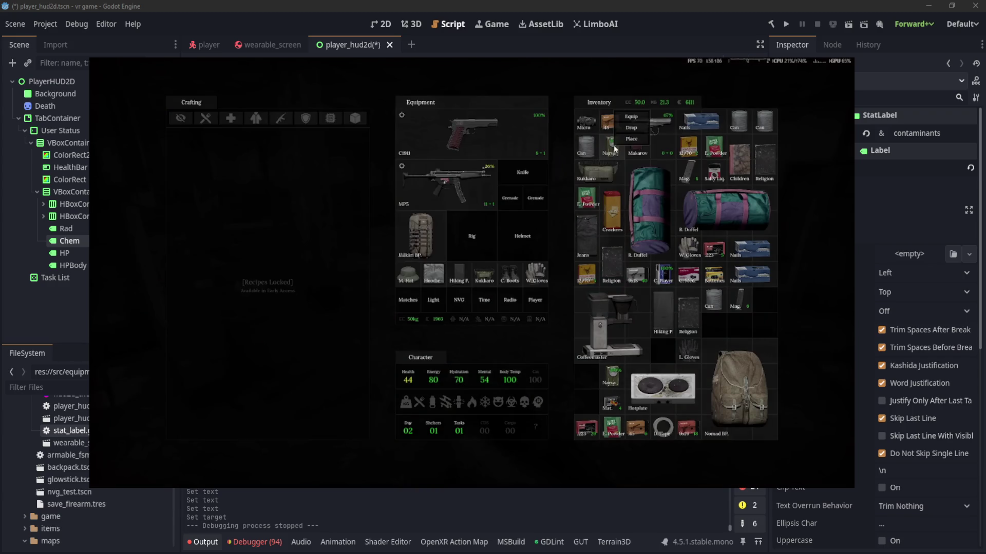
key(Tab)
Step: Walk to the Generalist at the desk and view, then close, the trader screen
key(w)
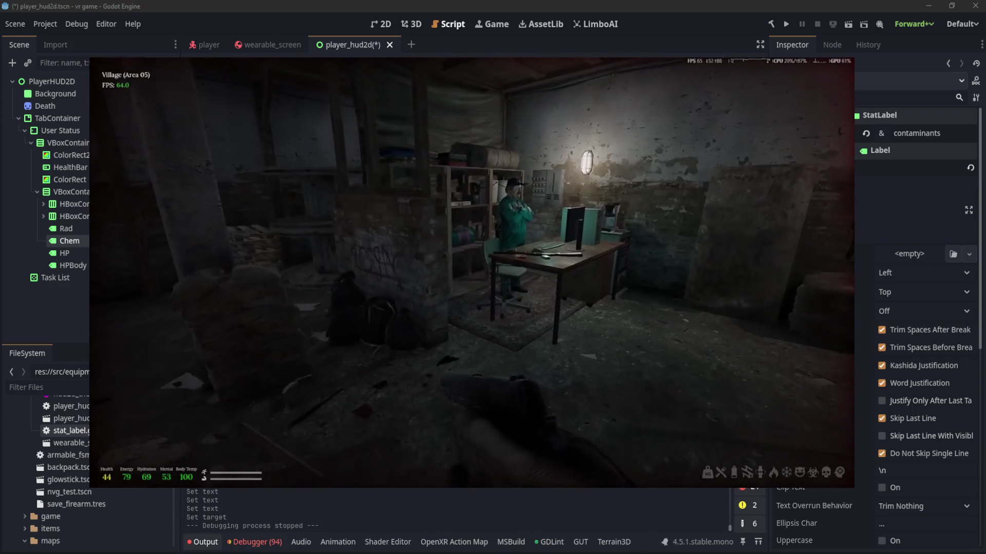
key(e)
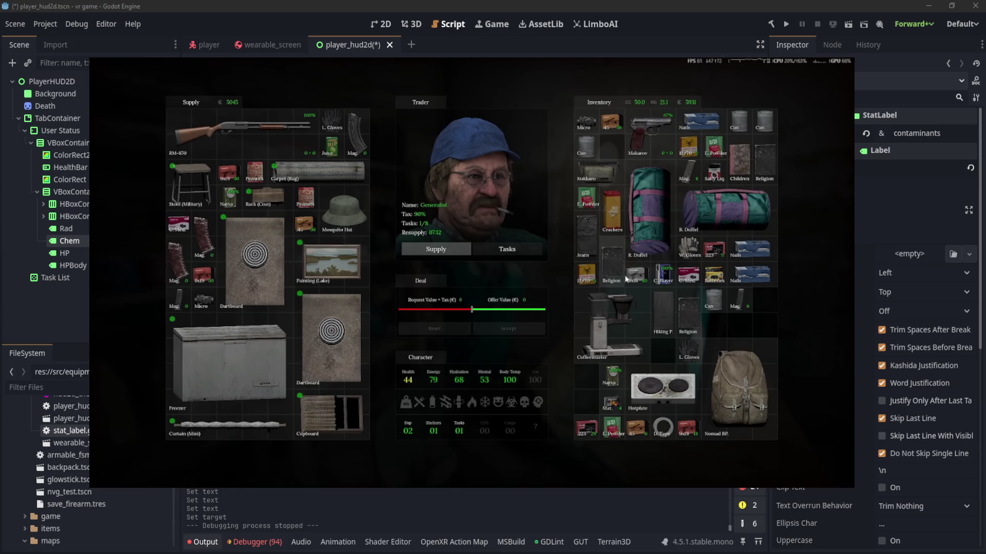
key(e)
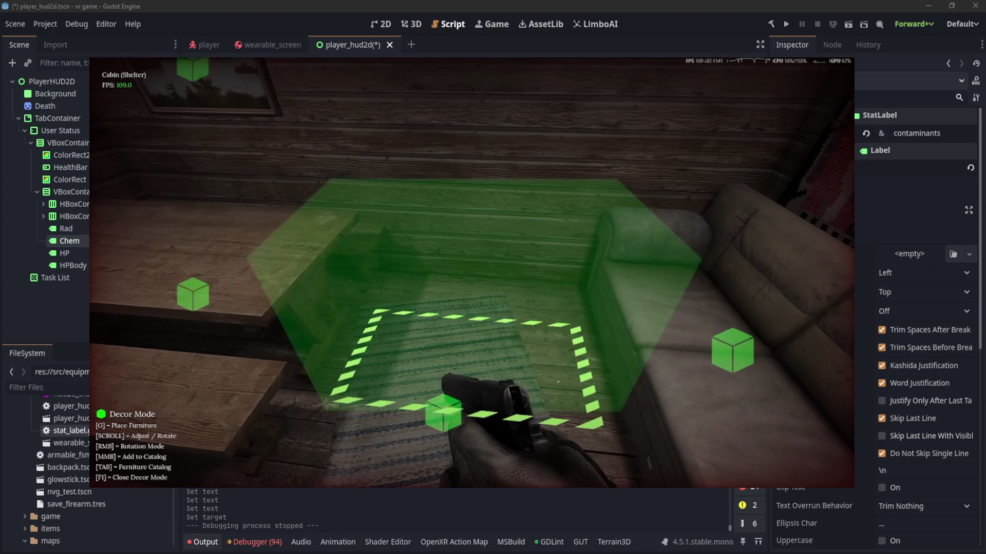
Step: Open the inventory and equipment screen on the way into the Village house
key(Tab)
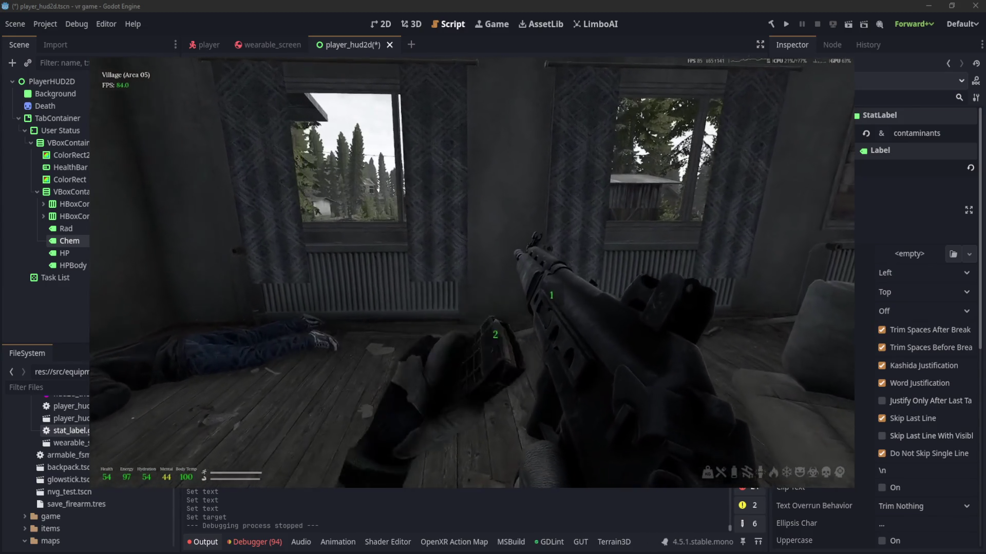
Step: Walk through the house, leaning left up to the window, then head for the doorway toward the cabinet
key(w)
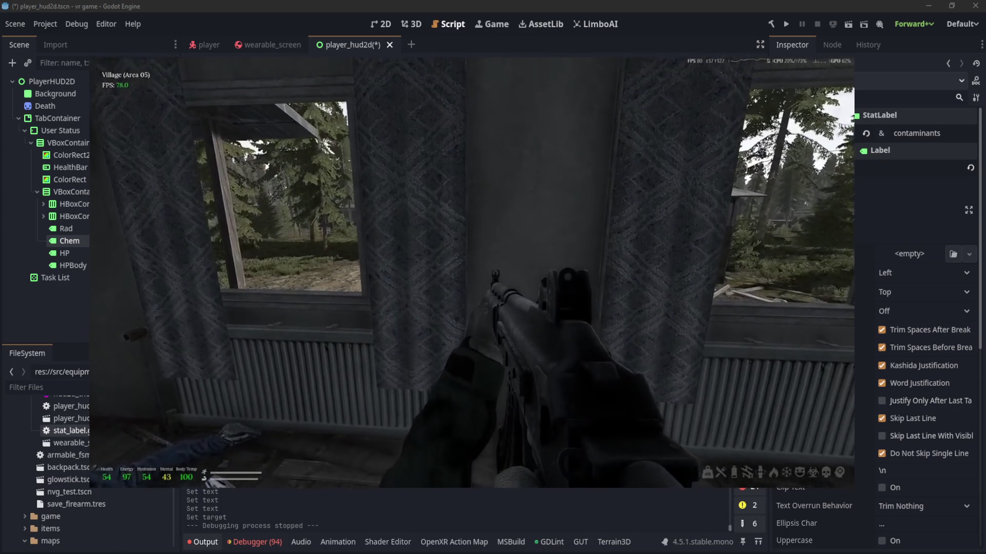
key(q)
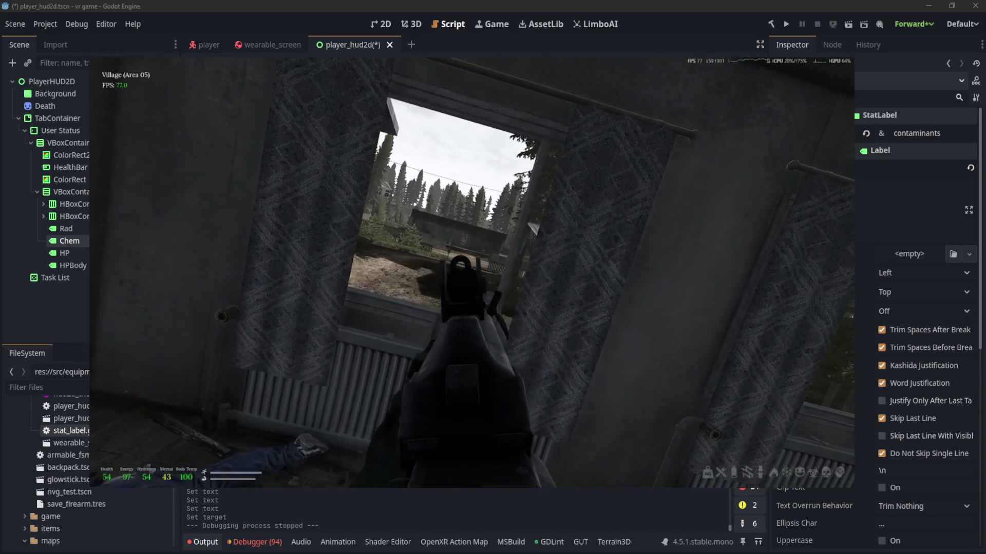
key(w)
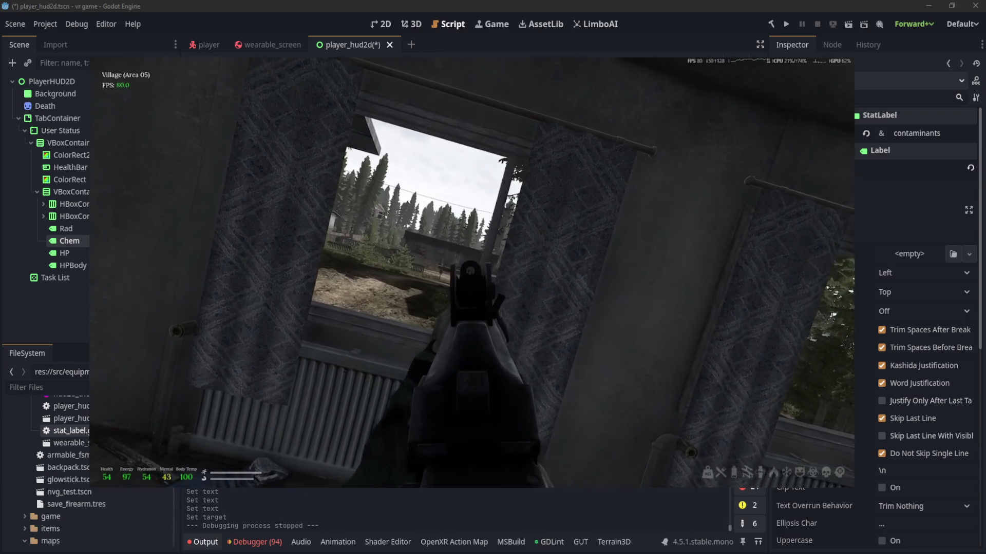
key(w)
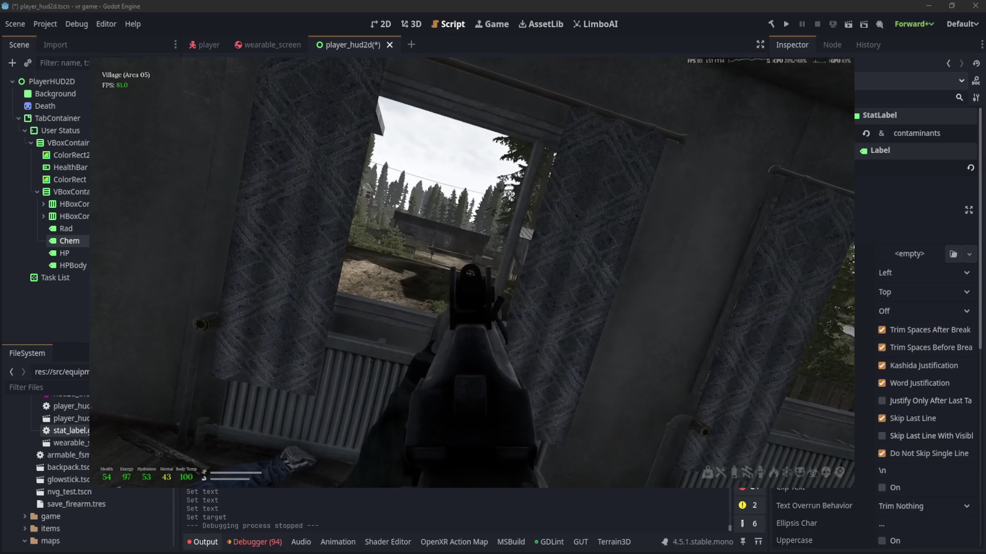
key(w)
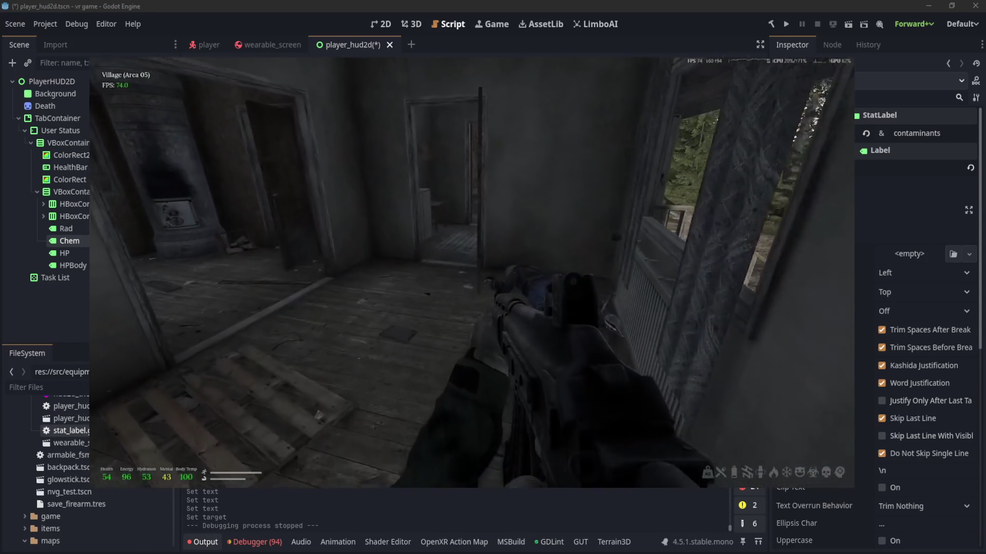
key(Tab)
key(Tab)
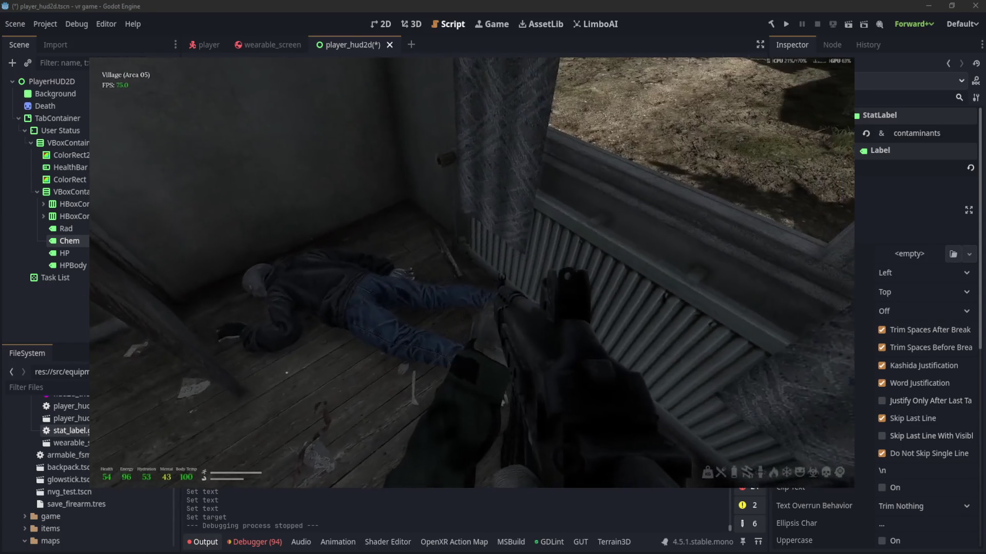
key(w)
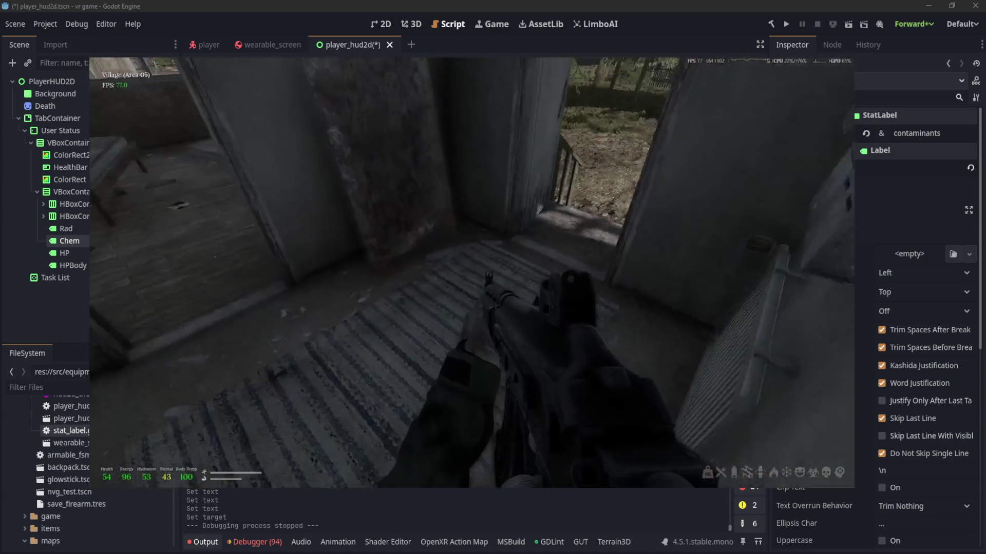
key(Tab)
key(Tab)
Step: Walk into the bedroom and open, then close, the wooden crate's loot screen
key(w)
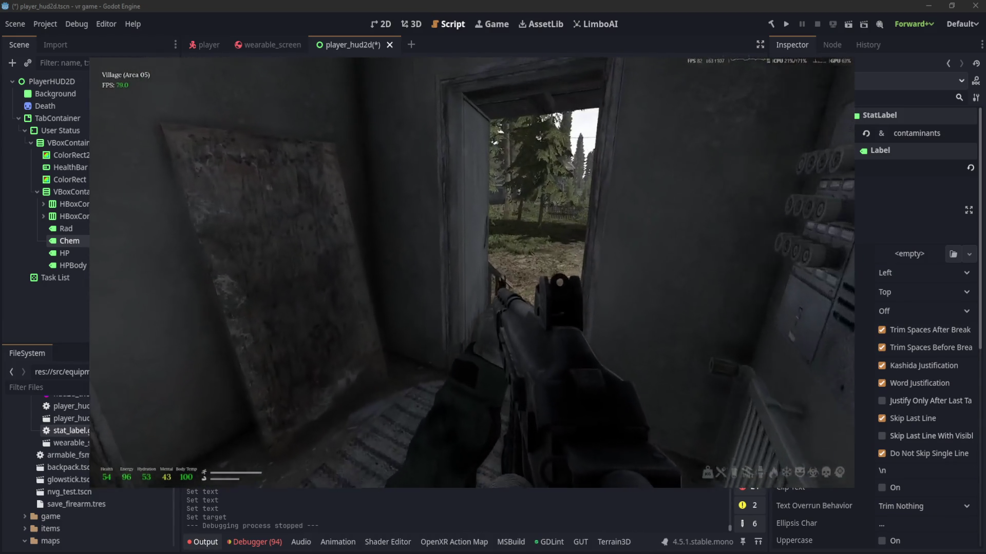
key(w)
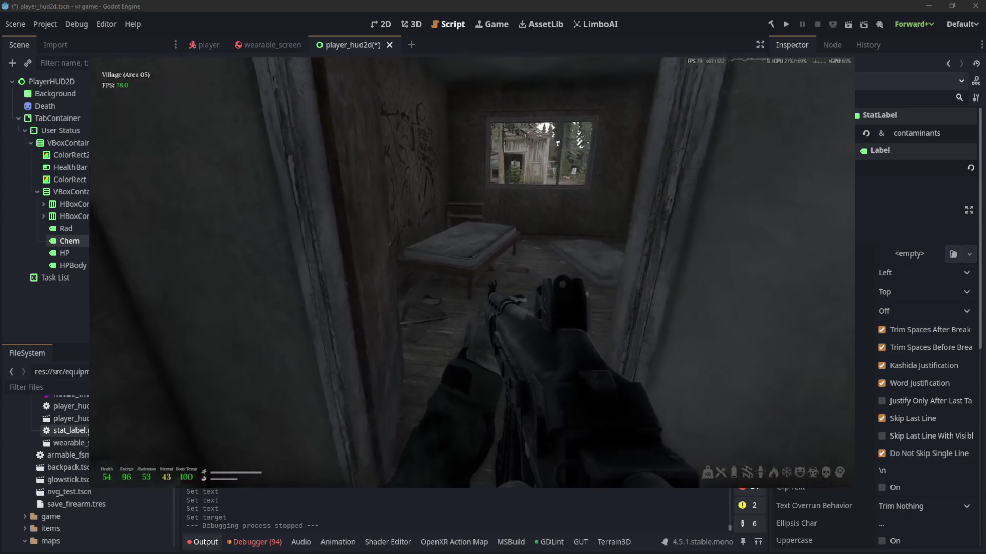
key(w)
key(e)
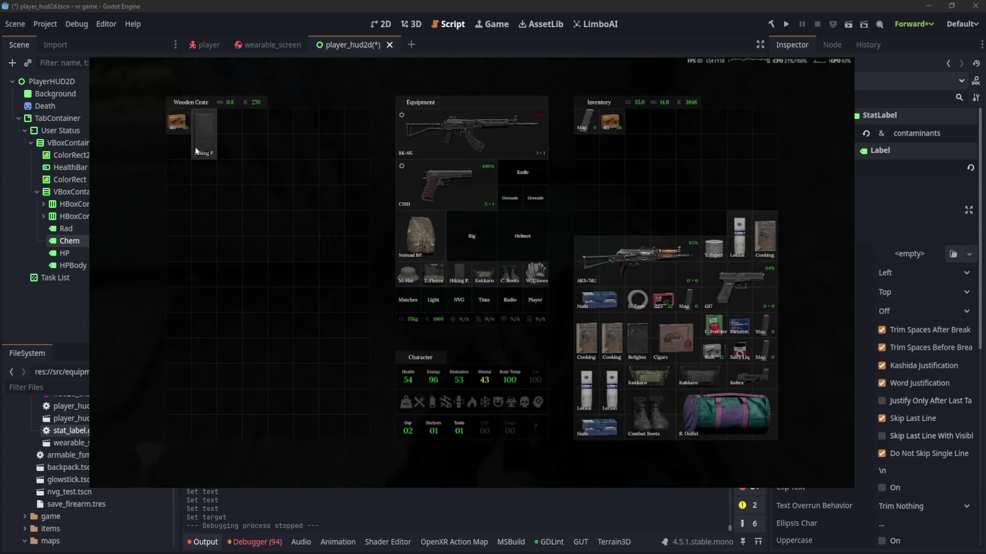
key(Tab)
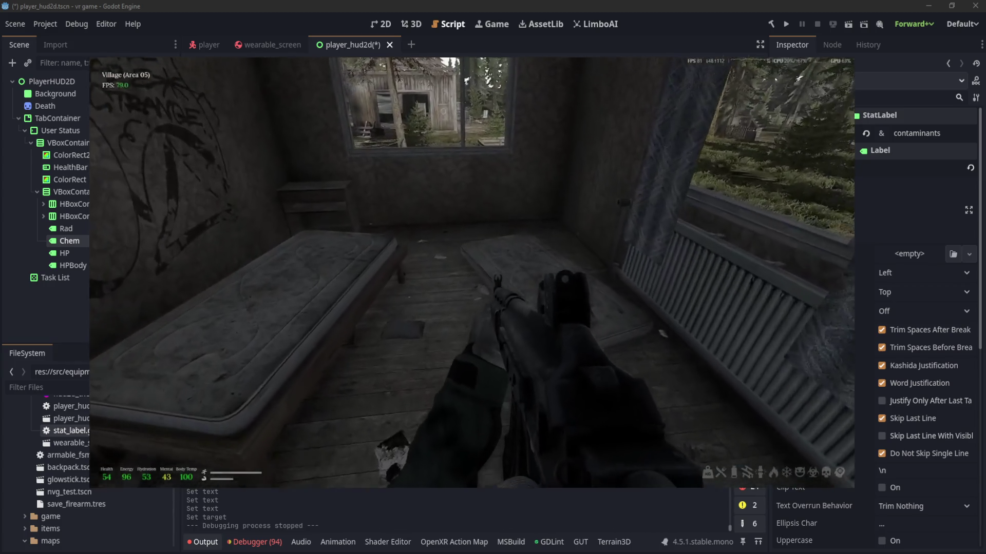
Step: Draw the pistol and search the fridge and Cabinet in the next room
key(w)
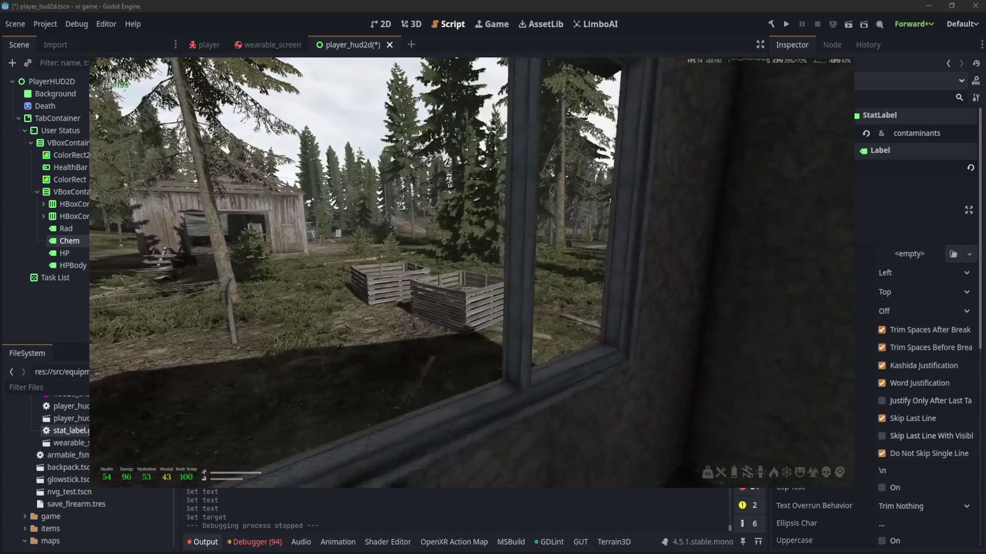
key(1)
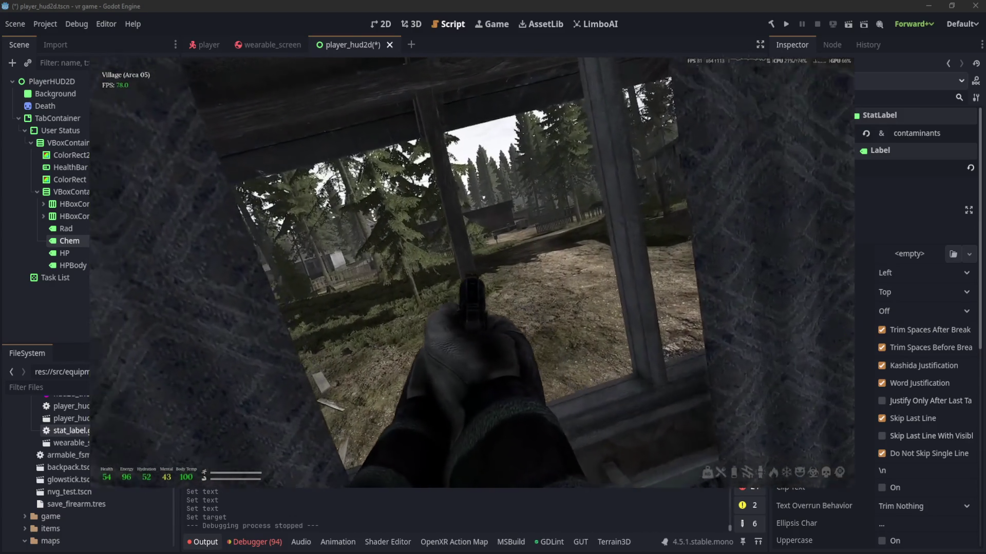
key(w)
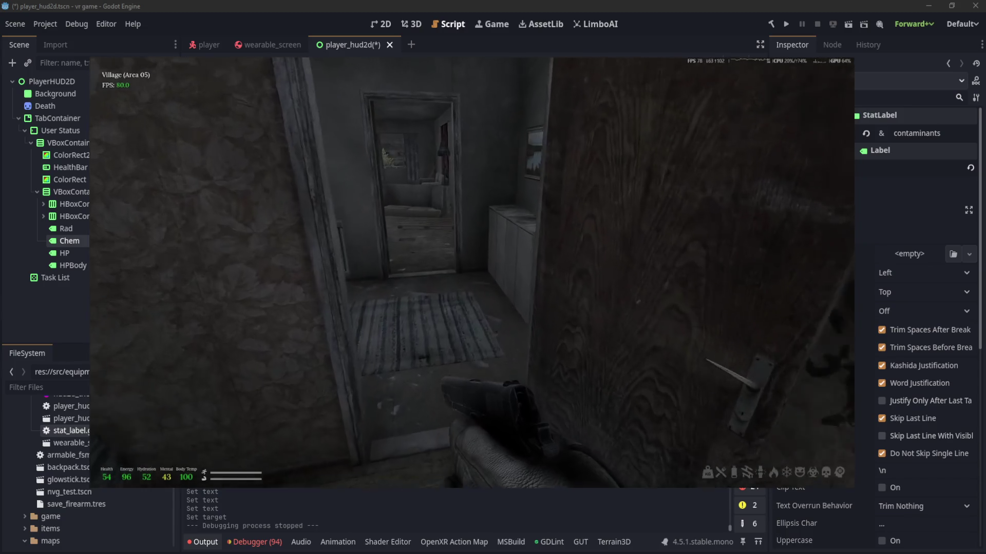
key(e)
key(Escape)
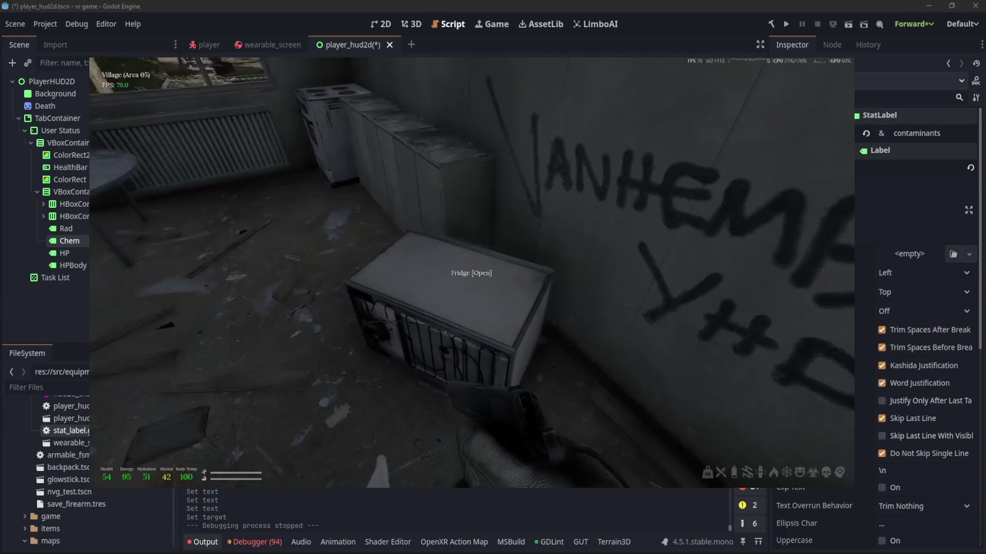
key(e)
key(Escape)
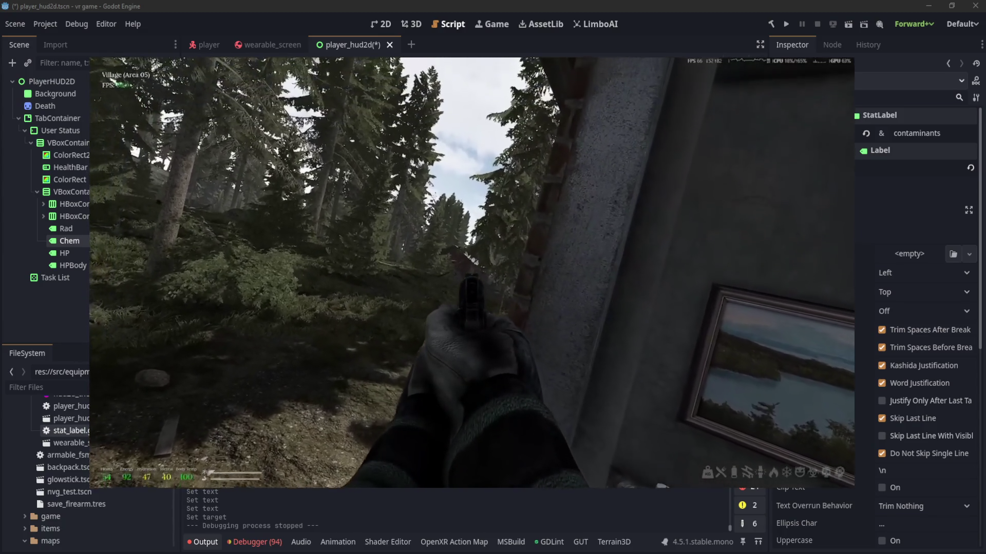
Step: Search the Bandit Corpse at the doorway, then advance outside toward the red shed
key(w)
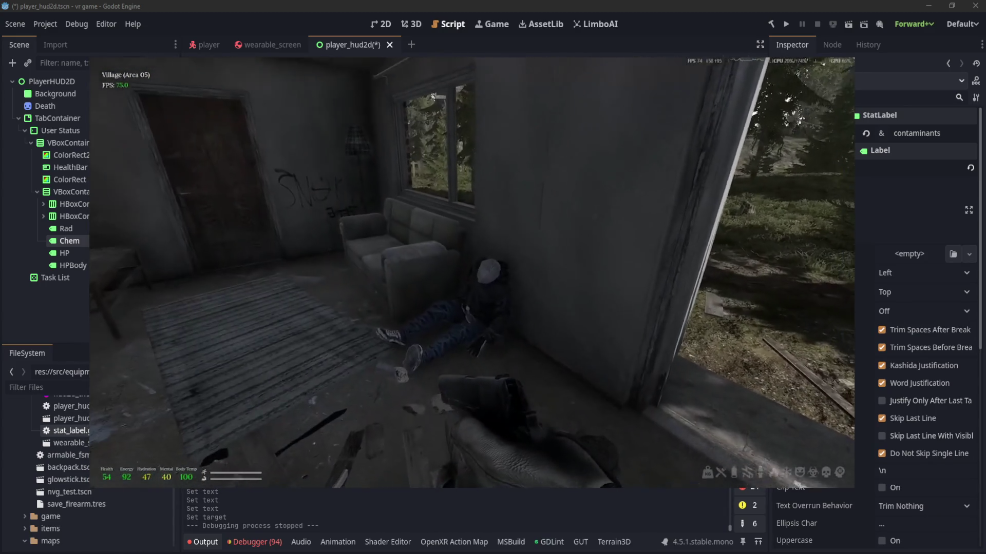
key(e)
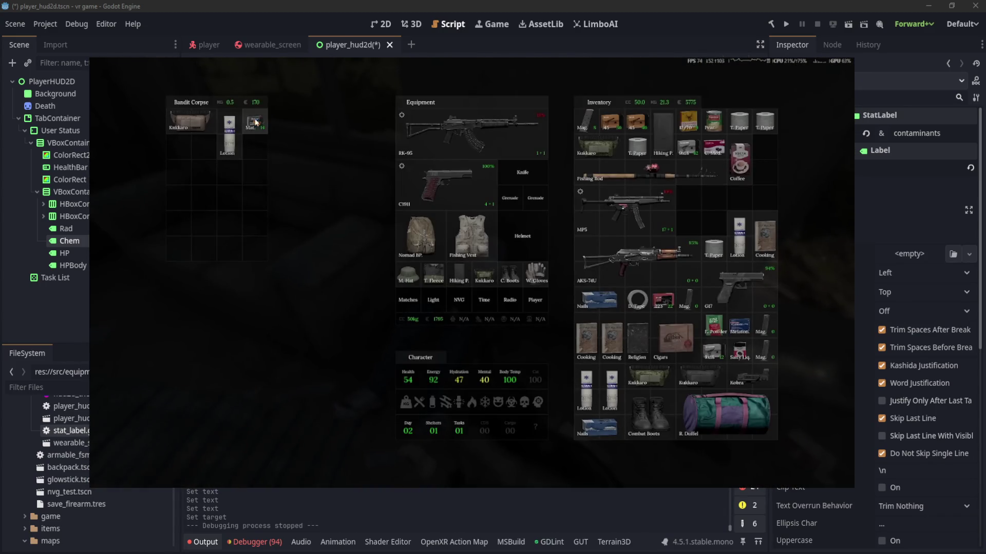
key(e)
key(w)
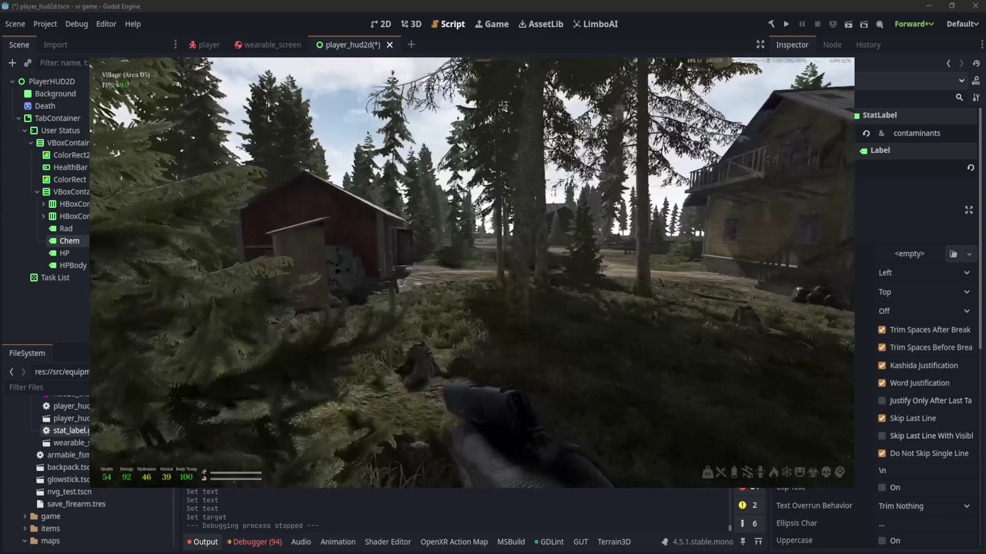
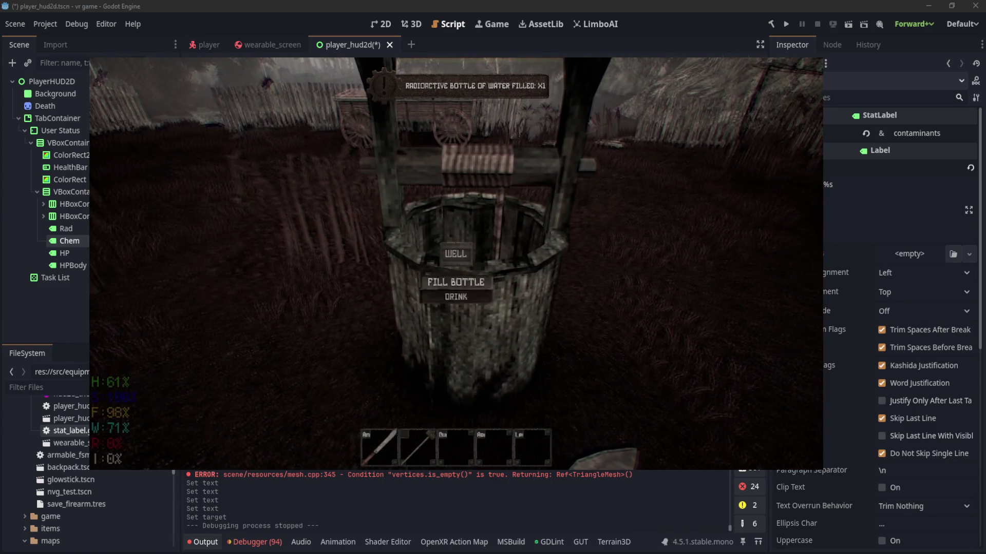
Step: Inspect the water bottle's details in the inventory, then equip the machete back in the village
key(i)
mouse_move(181, 170)
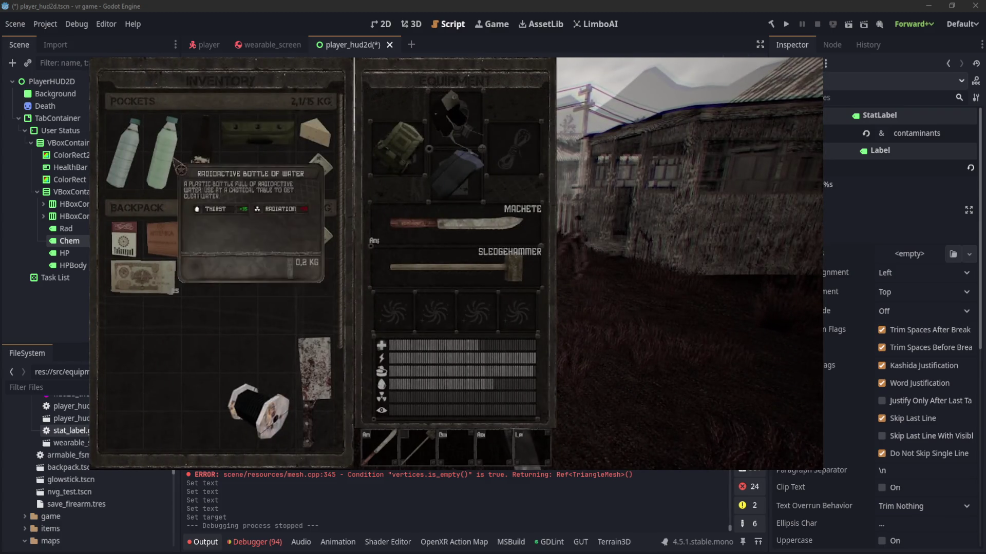
key(i)
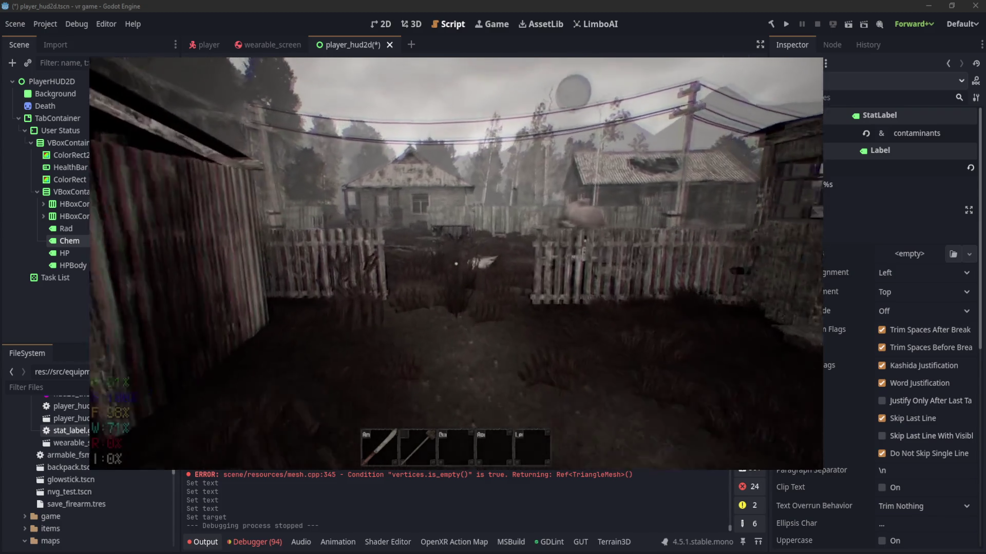
key(1)
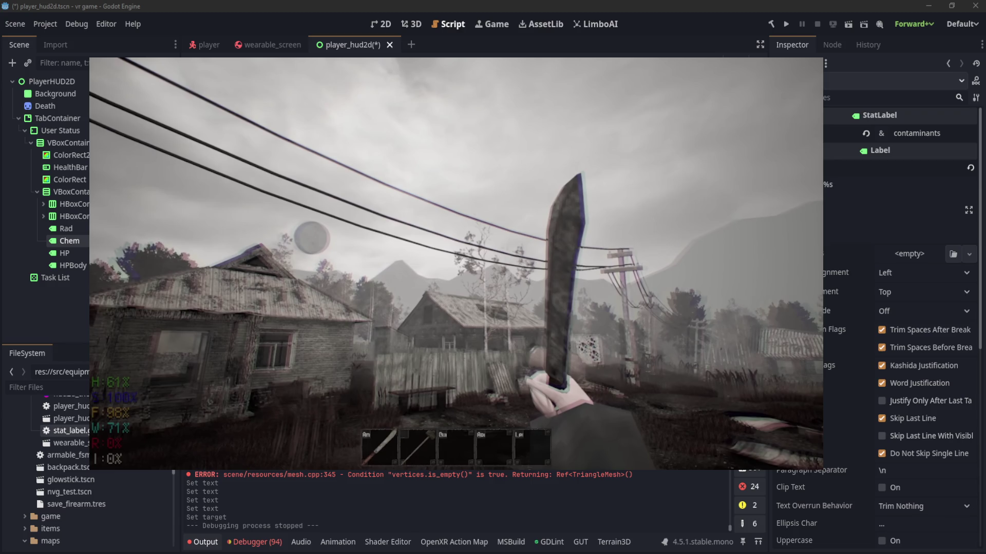
Step: Walk forward through the rock-strewn tunnel toward the field of wrecked helicopters
key(w)
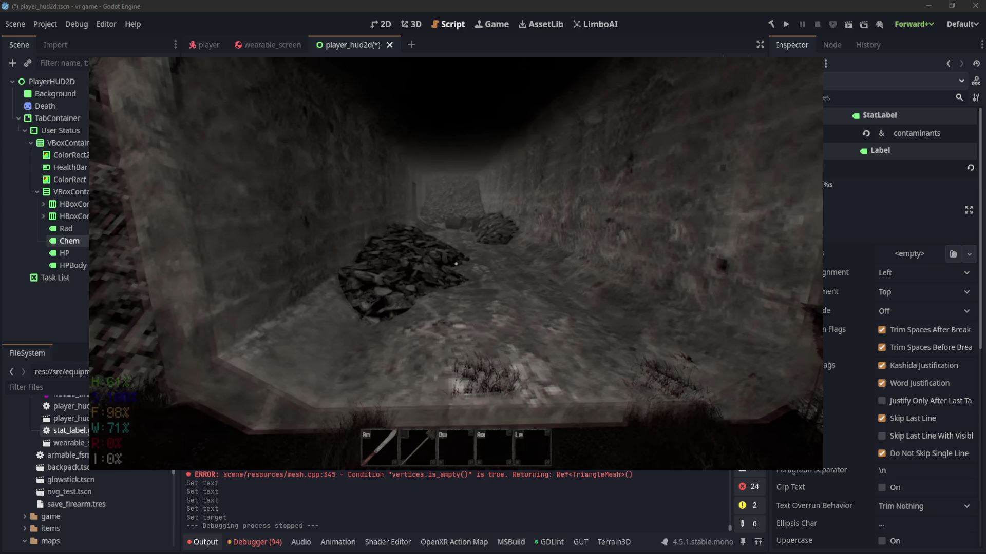
key(w)
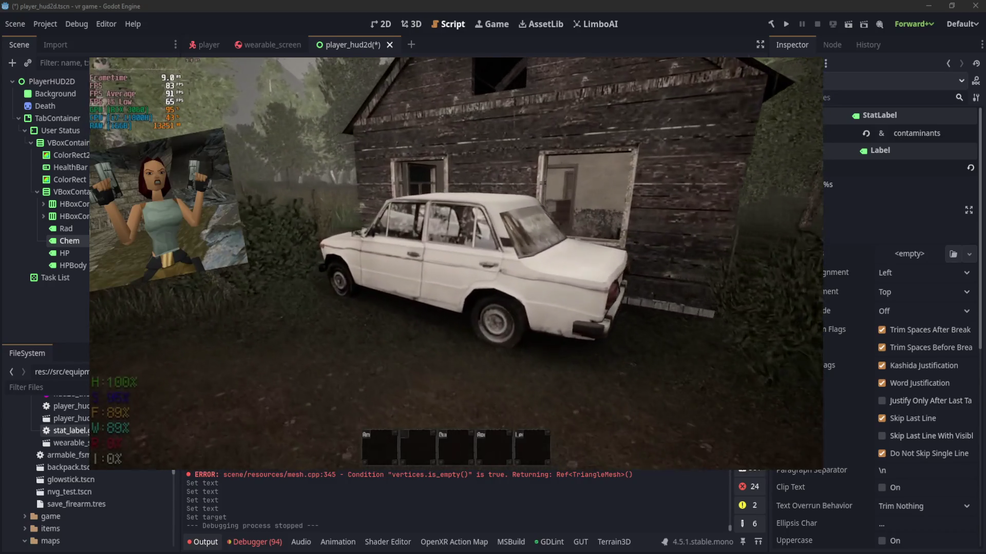
Step: Open the car's container alongside the inventory to loot it
key(e)
key(e)
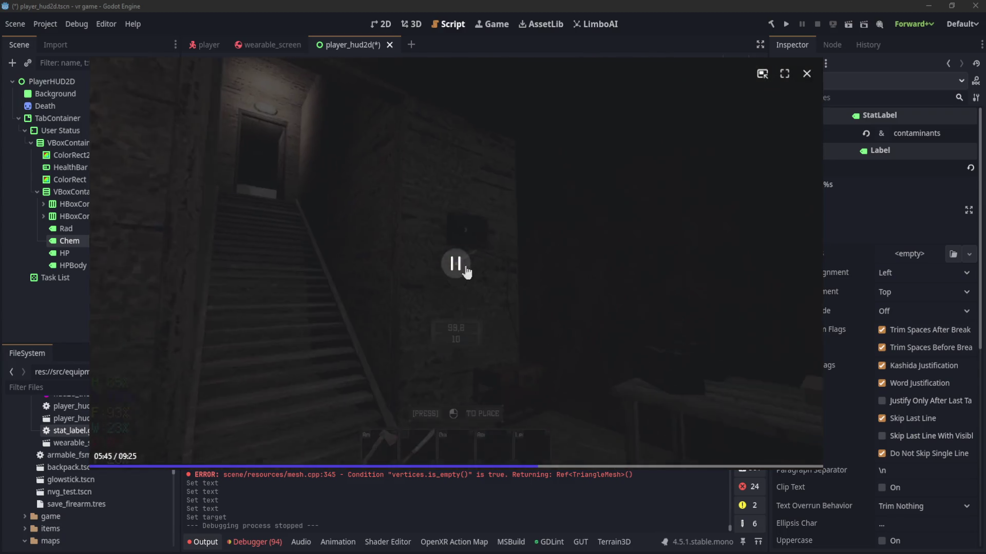
click(455, 263)
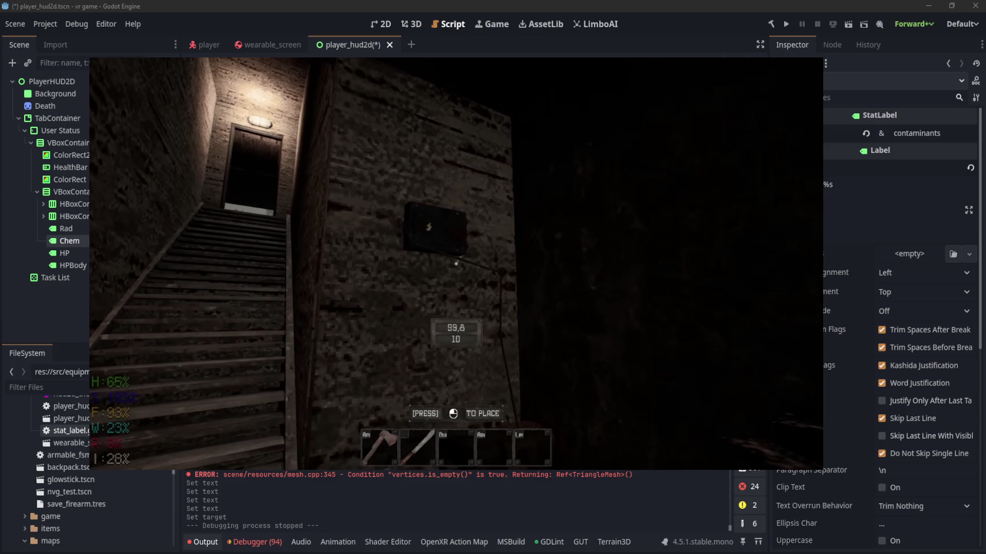
key(shift+F11)
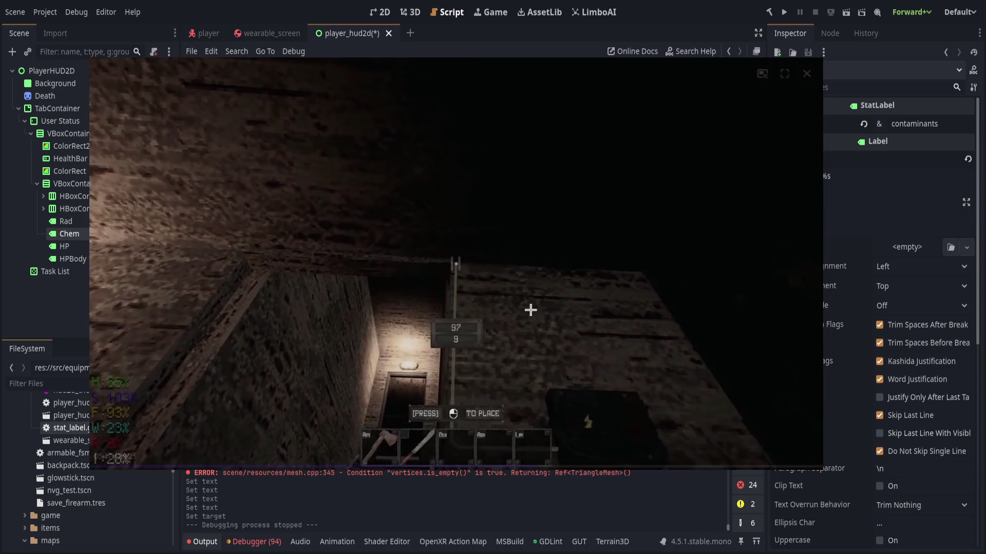
Step: Pause and resume the floating gameplay video several times
click(467, 277)
click(467, 277)
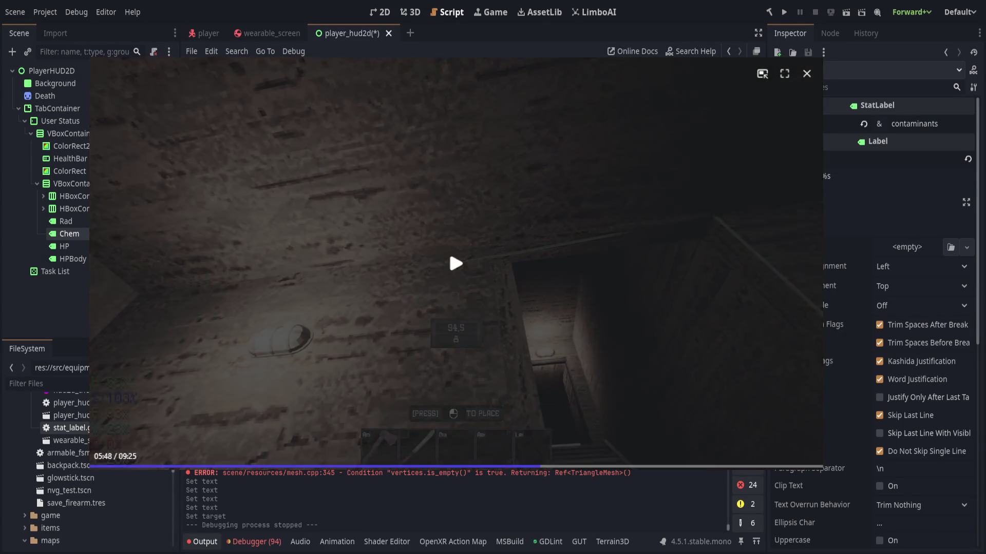
click(449, 249)
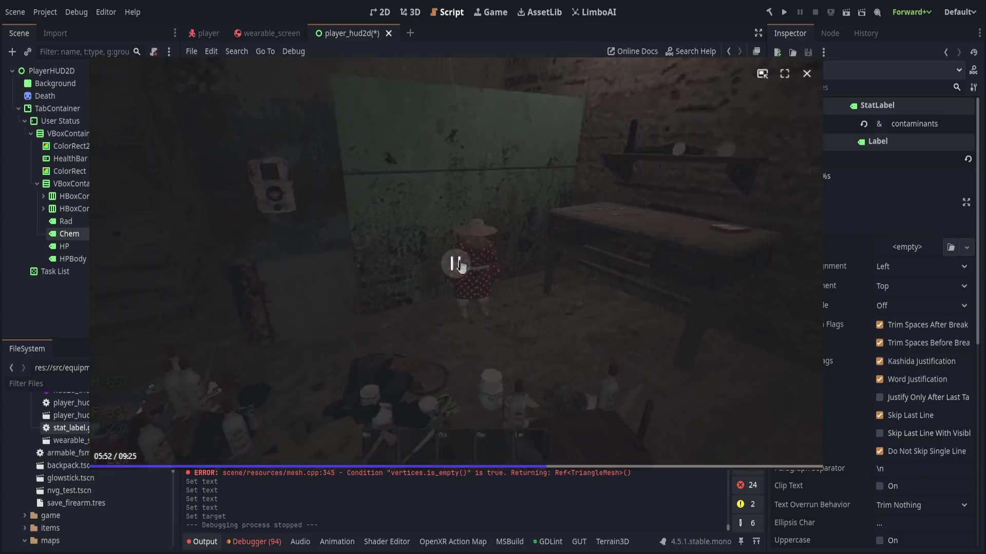
click(527, 229)
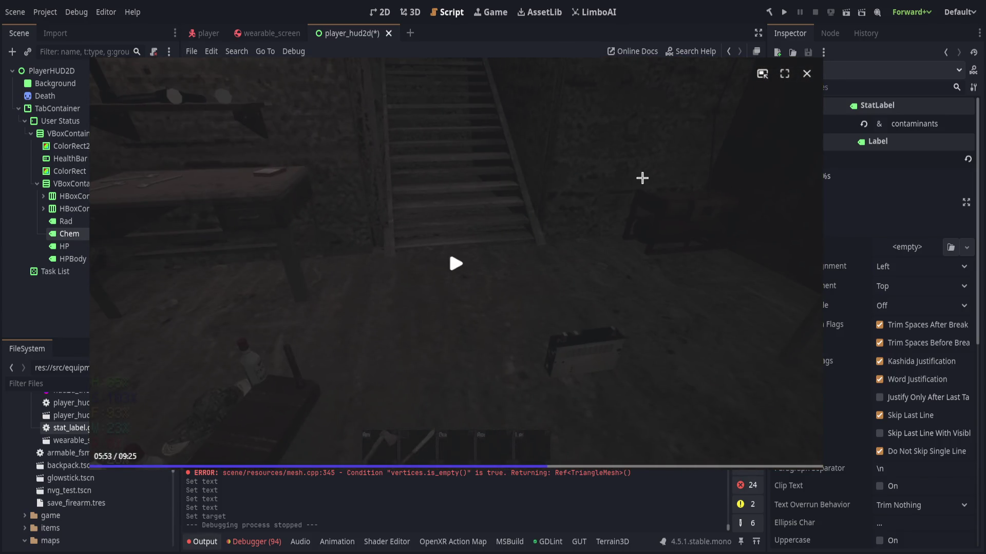
click(642, 178)
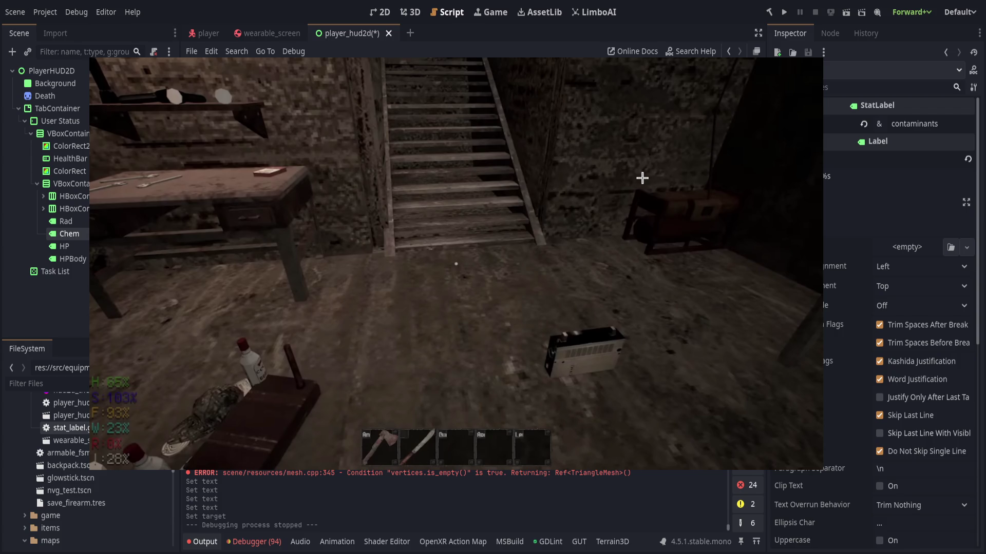
click(641, 178)
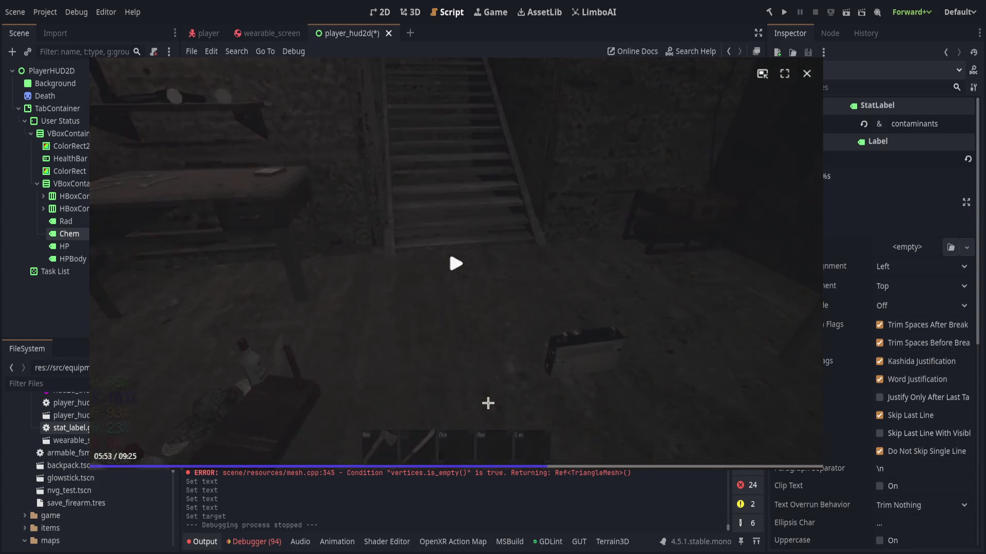
Step: Drag the video window's edges outward to enlarge it, leaving the footage playing
mouse_move(820, 467)
mouse_down()
mouse_move(869, 495)
mouse_move(837, 492)
mouse_move(741, 444)
mouse_up()
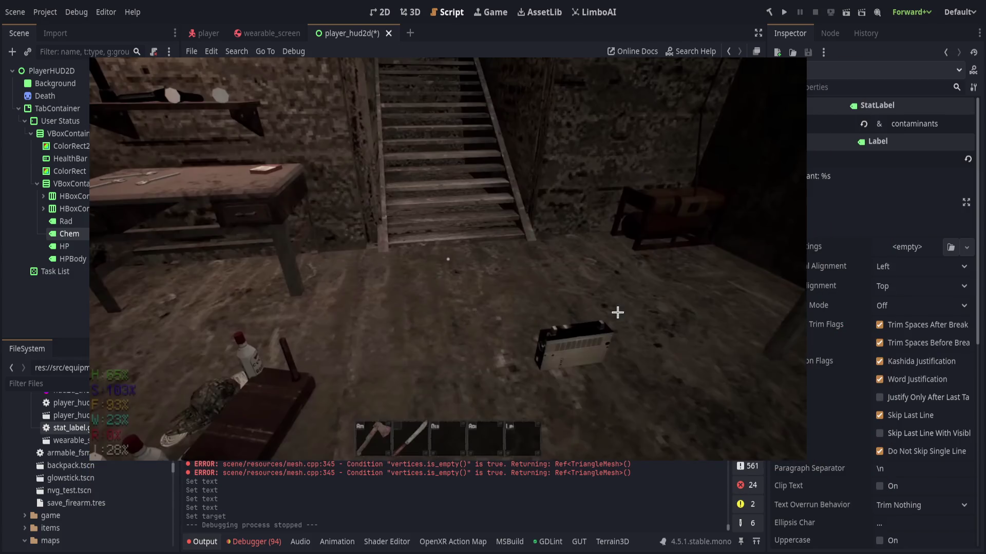
click(440, 245)
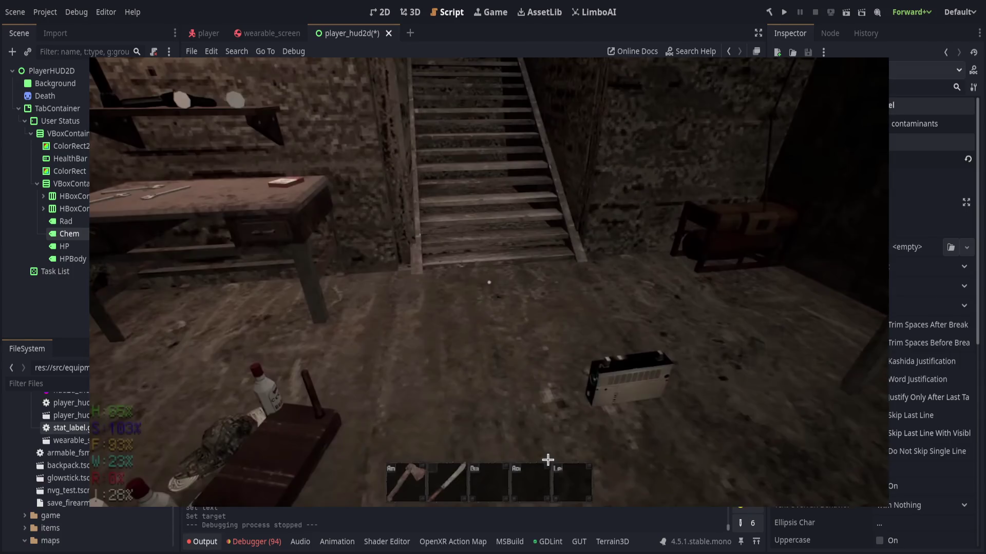
click(640, 79)
click(661, 63)
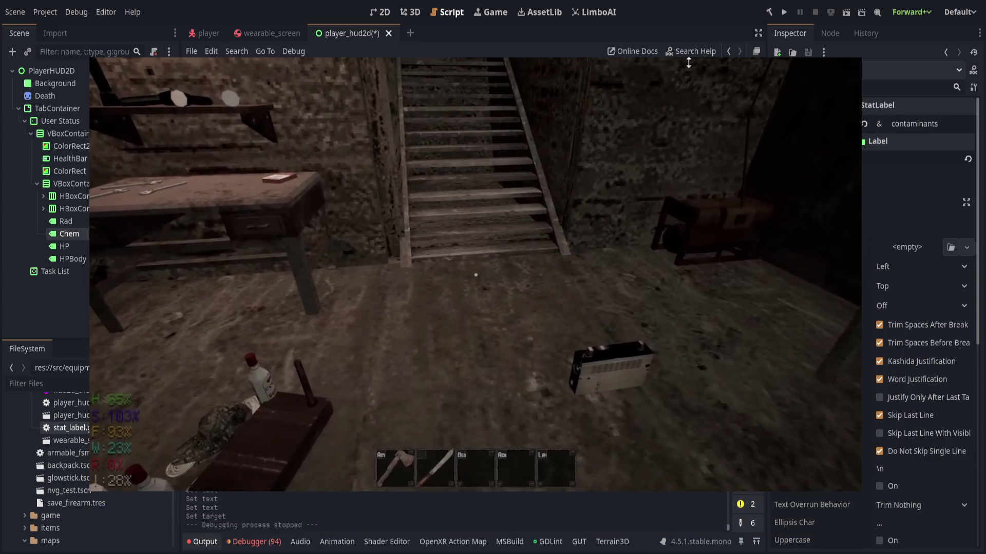
drag(688, 62, 688, 59)
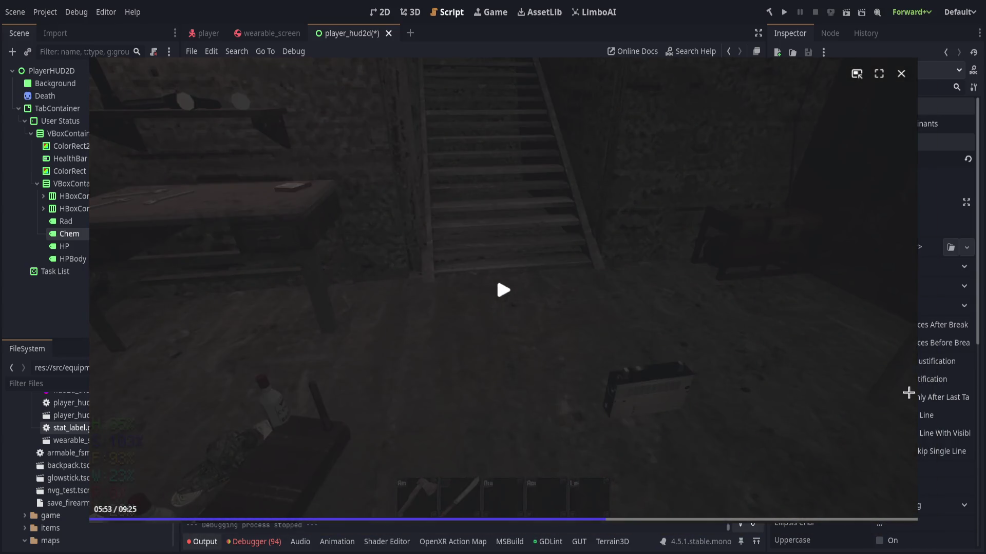
drag(902, 392, 934, 398)
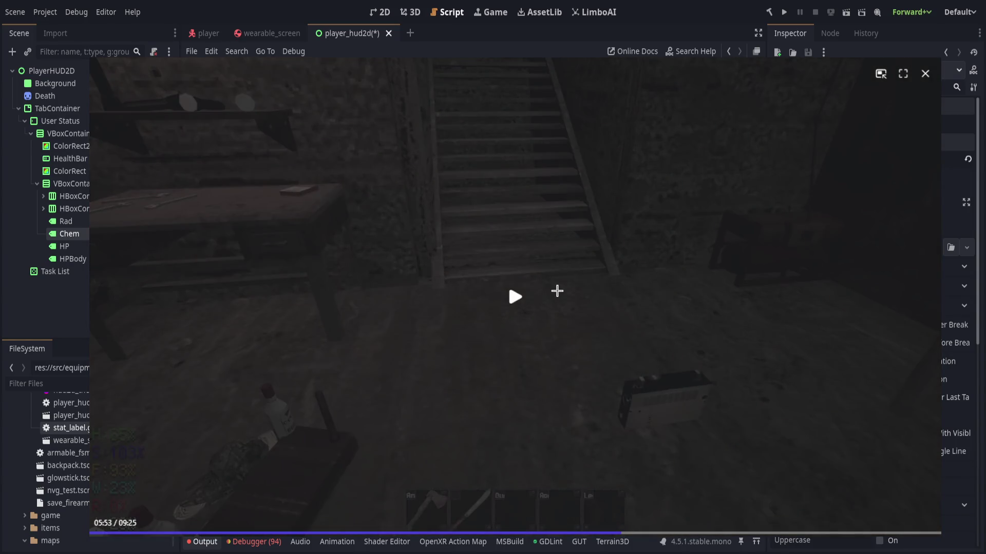
click(556, 290)
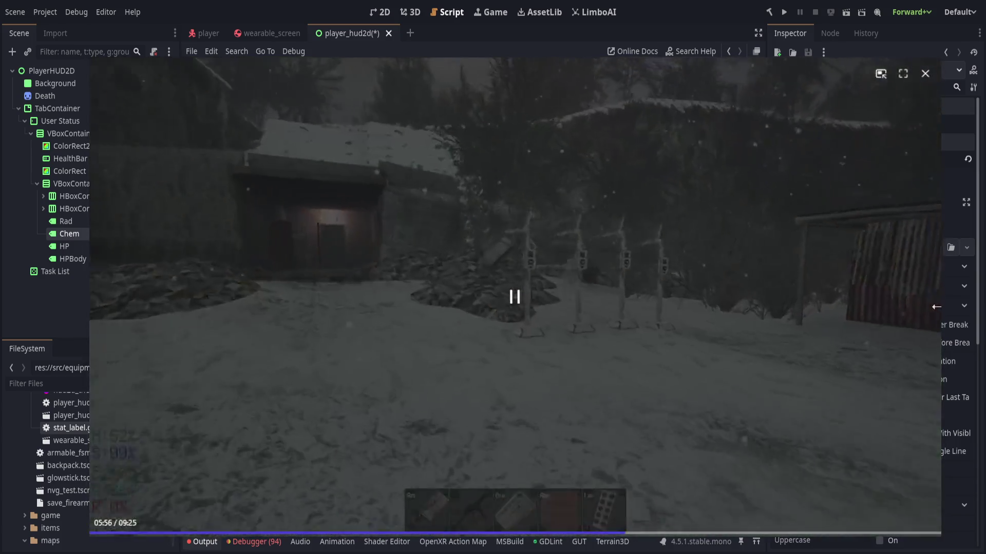
Step: Drag the video's bottom-right corner inward, uncovering the Output log and Inspector
drag(941, 538, 789, 451)
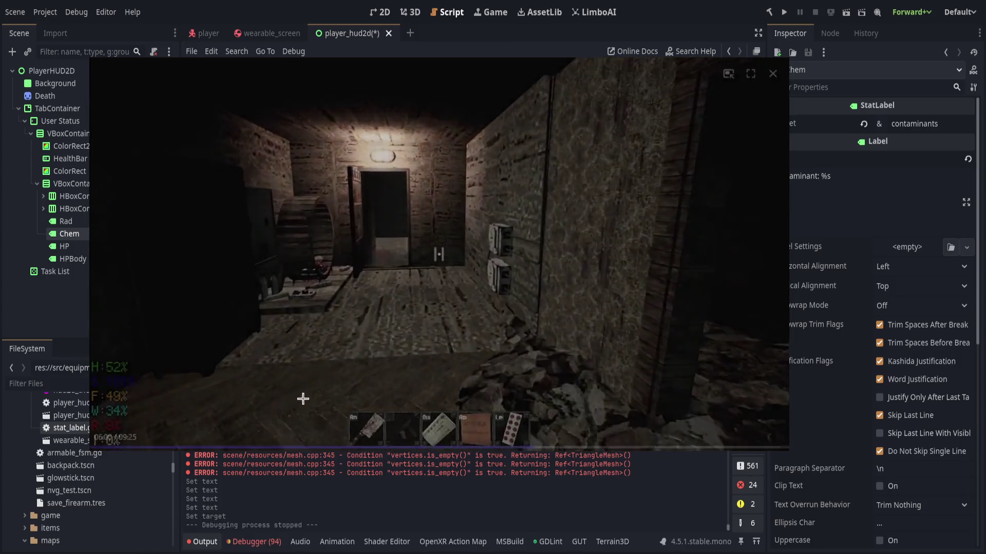
mouse_move(518, 295)
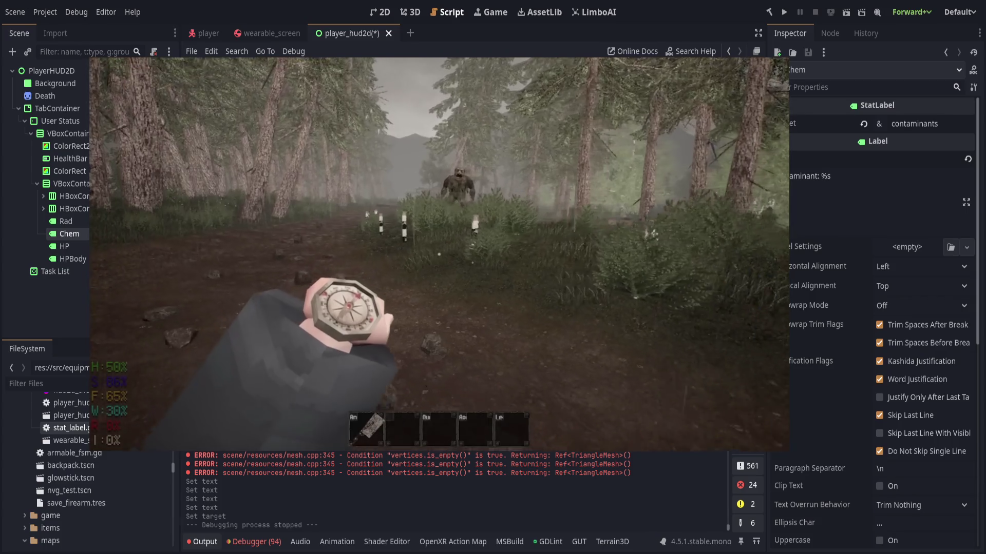
mouse_move(370, 405)
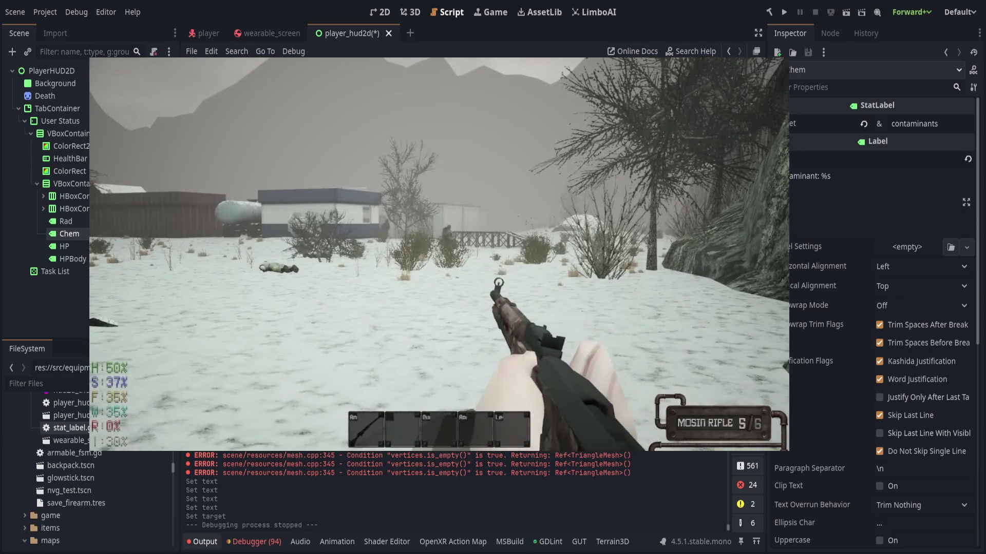
key(Tab)
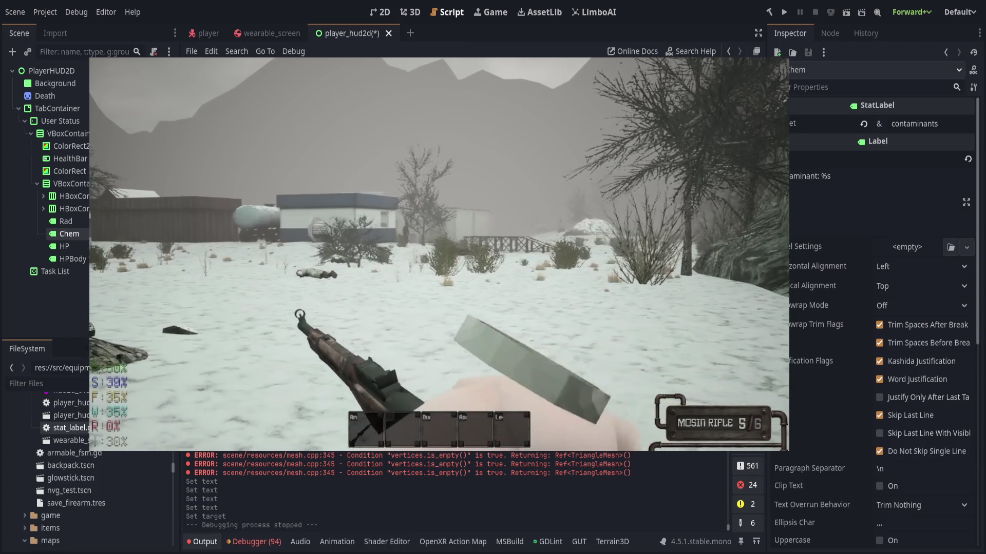
key(2)
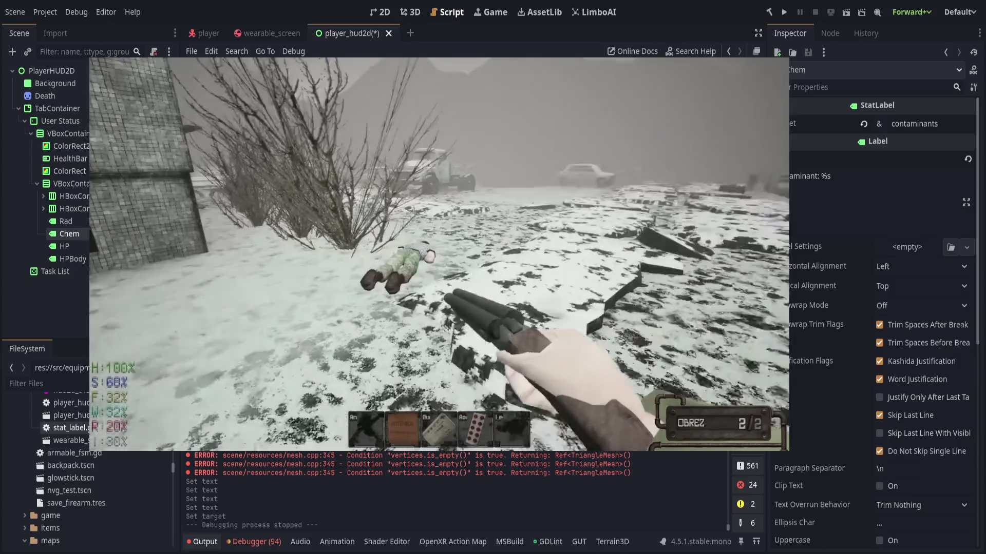
key(e)
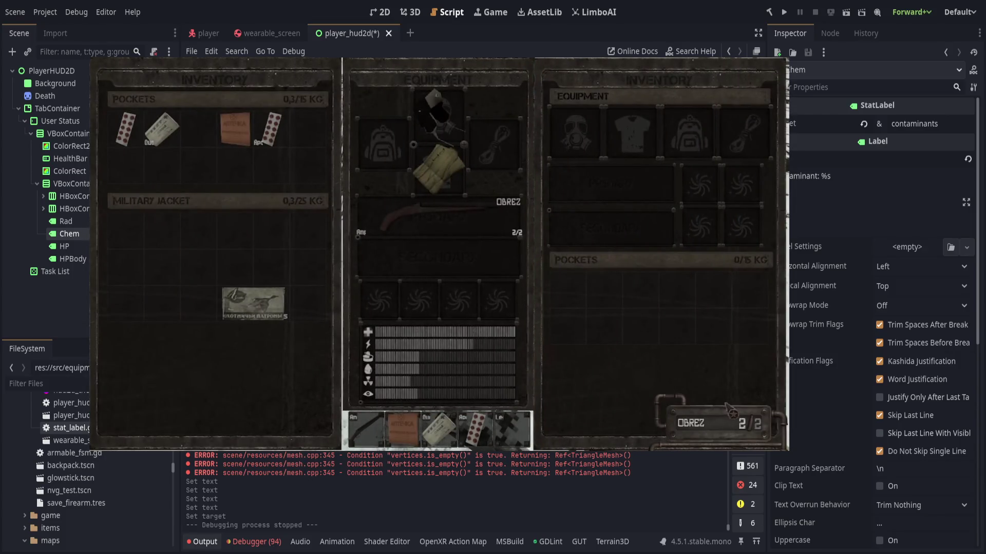
key(e)
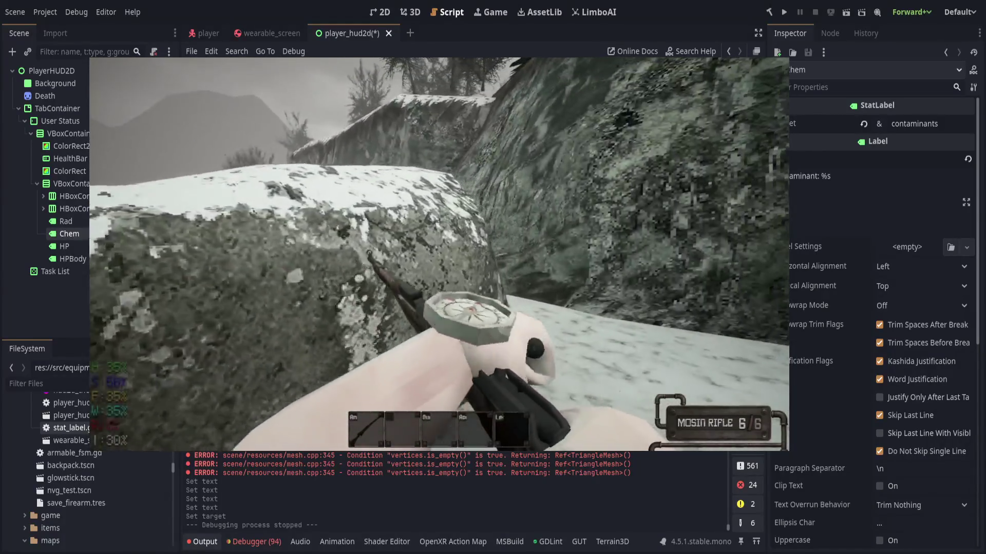
Step: Pause the gameplay video at 08:53 of 09:25
key(i)
key(i)
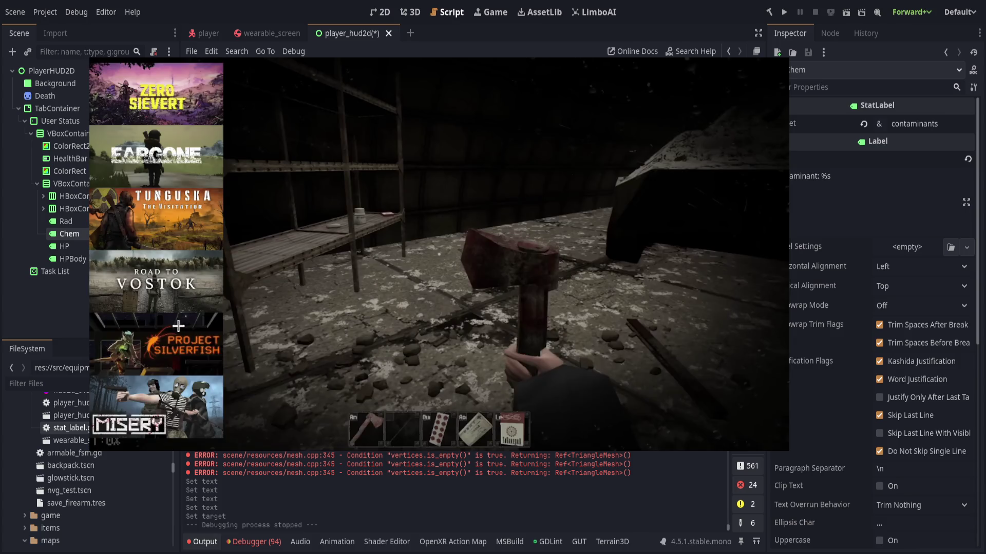
mouse_move(174, 168)
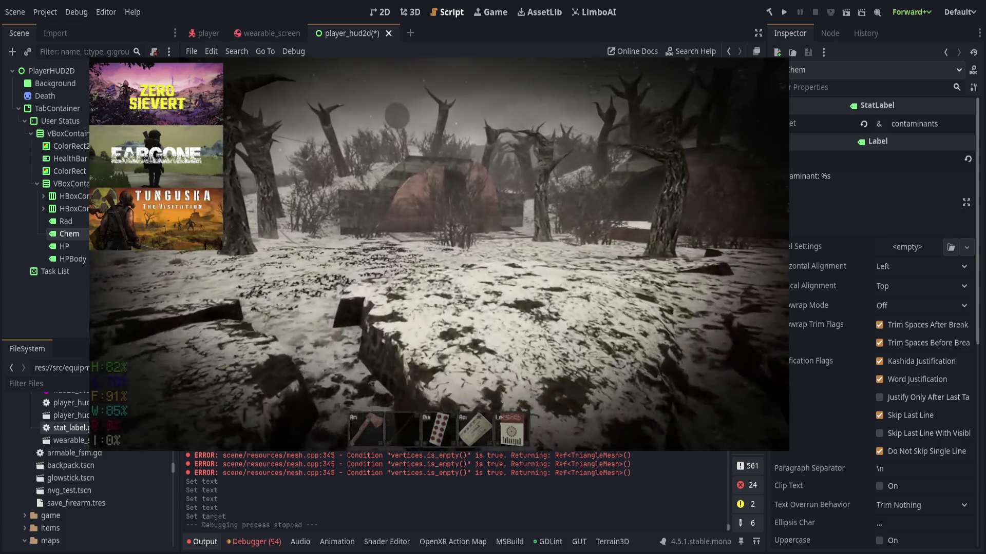
mouse_move(209, 176)
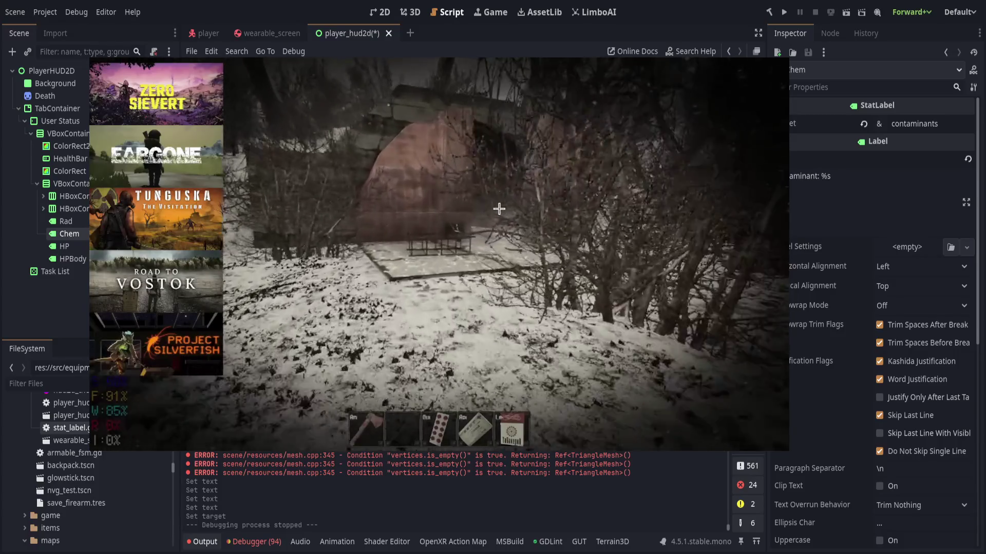
mouse_move(682, 229)
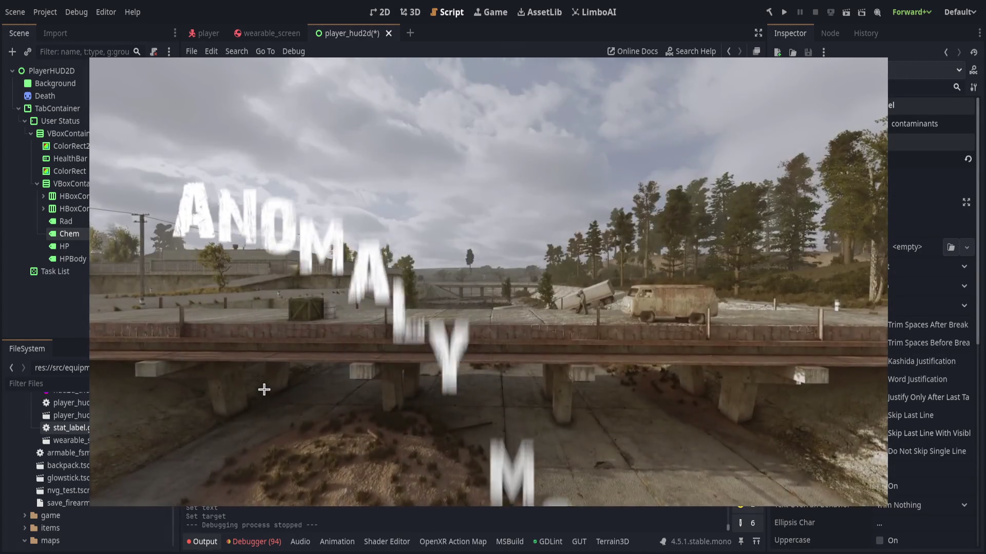
mouse_move(272, 387)
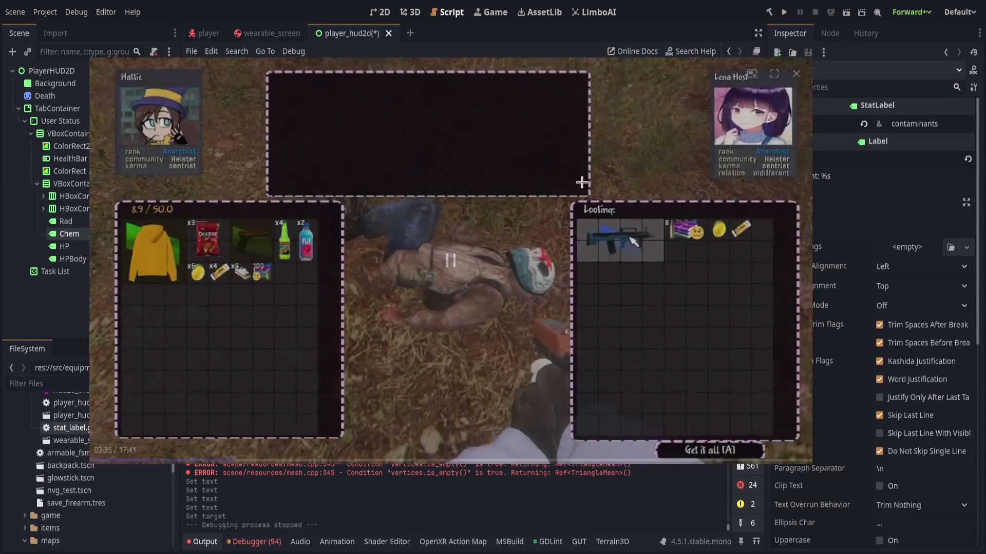
mouse_move(456, 262)
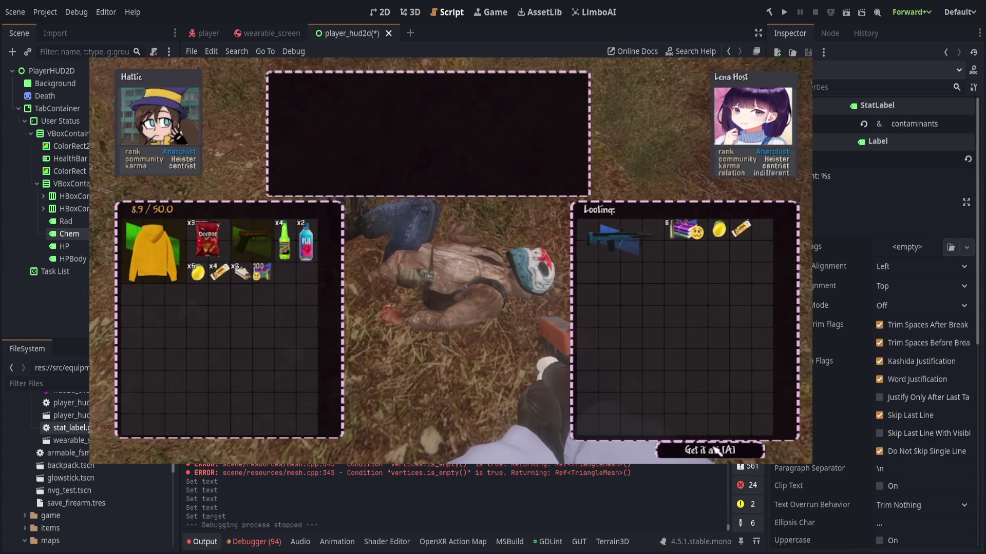
click(457, 266)
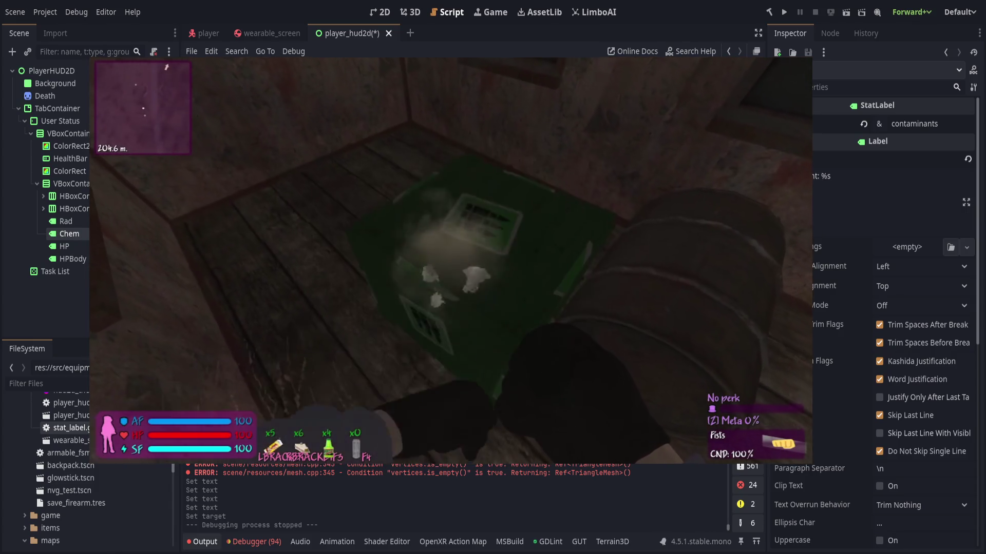
key(w)
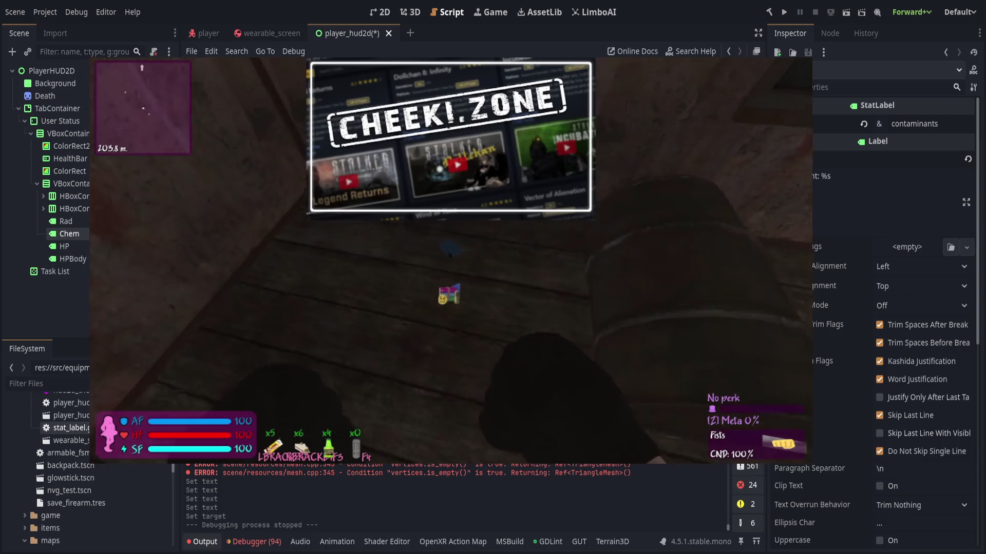
key(2)
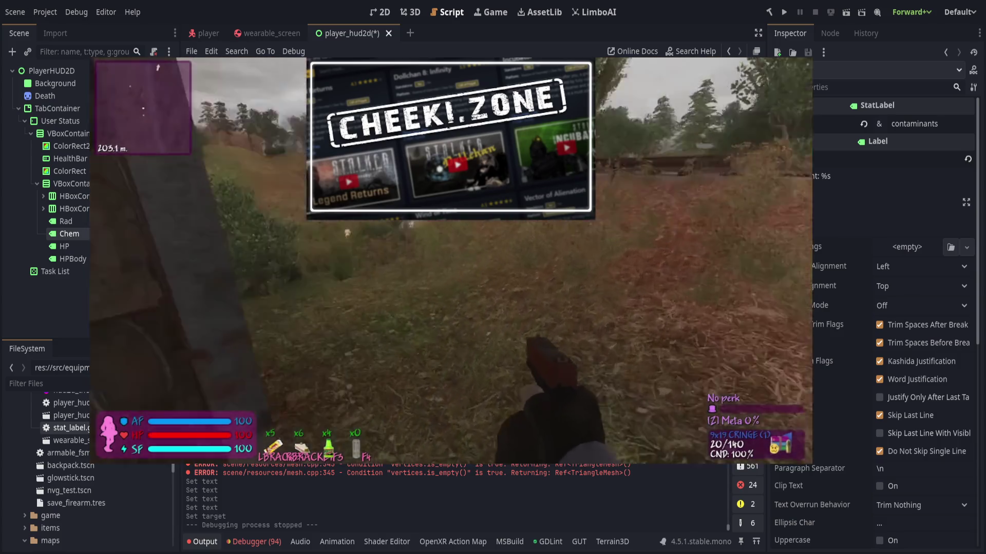
key(w)
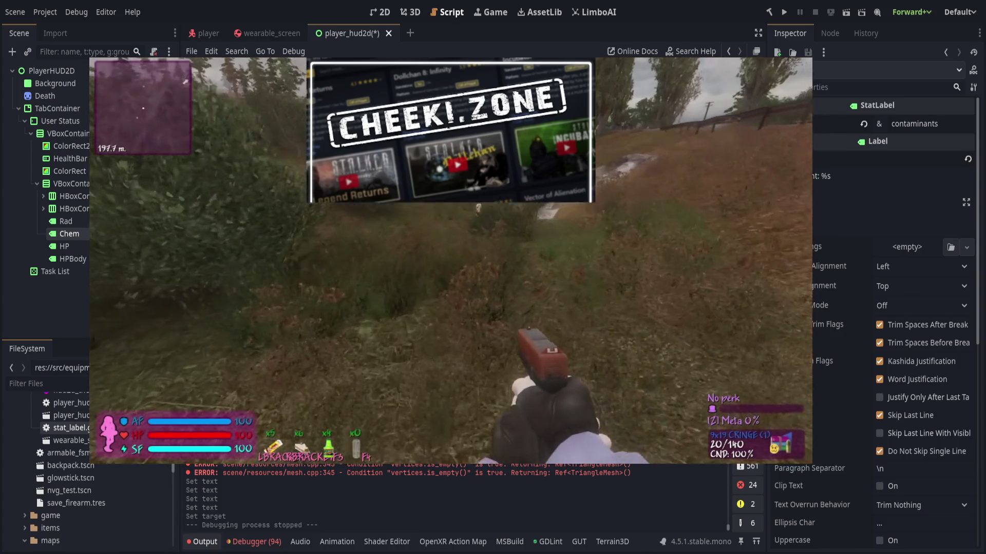
key(1)
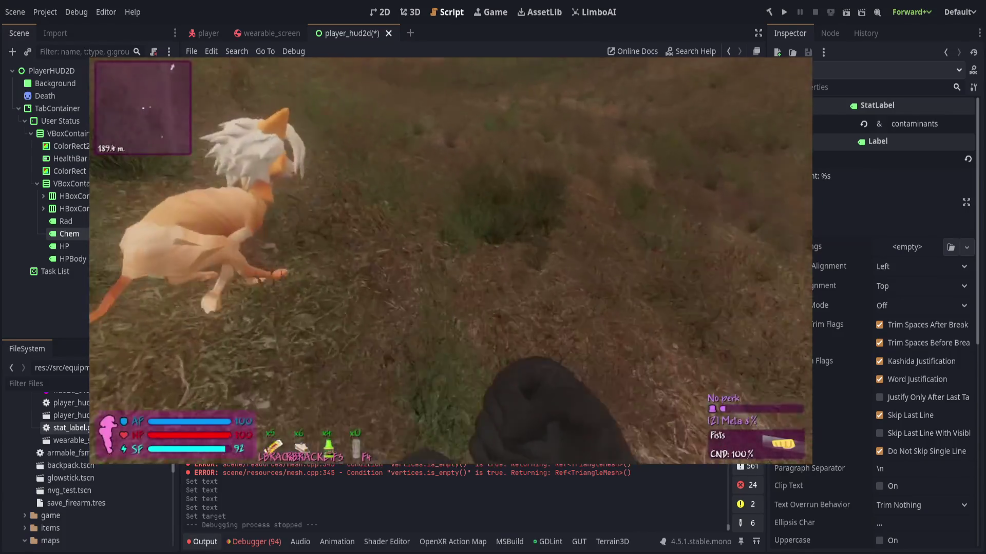
key(w)
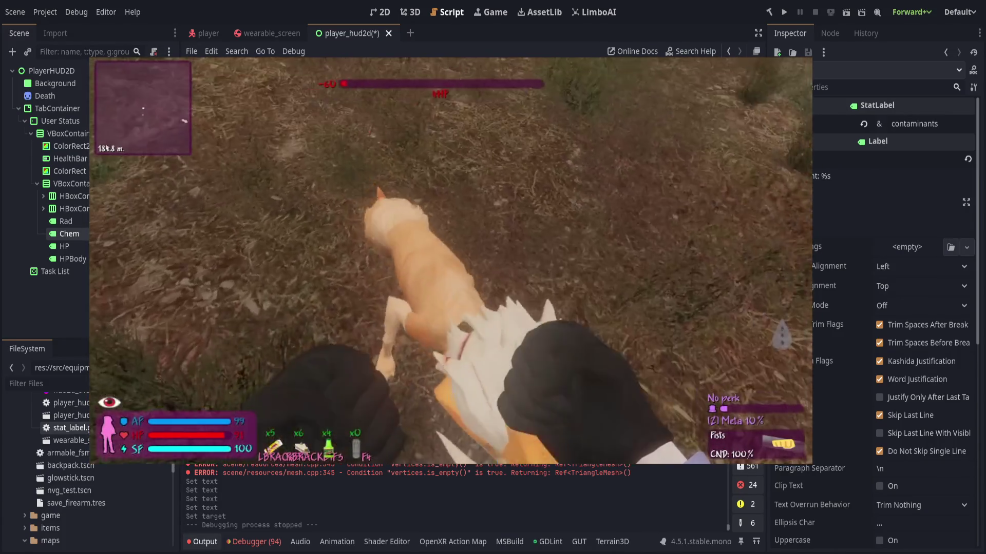
key(w)
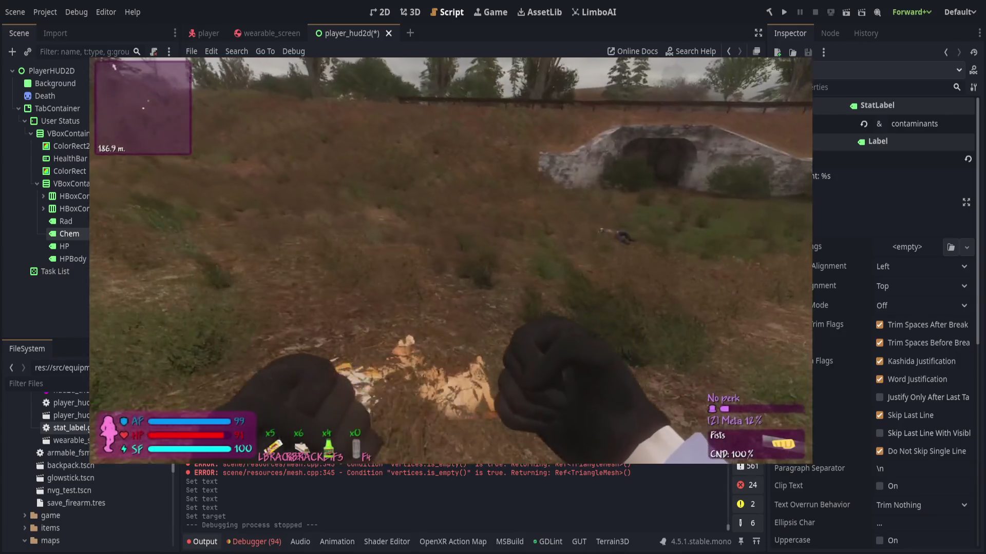
key(e)
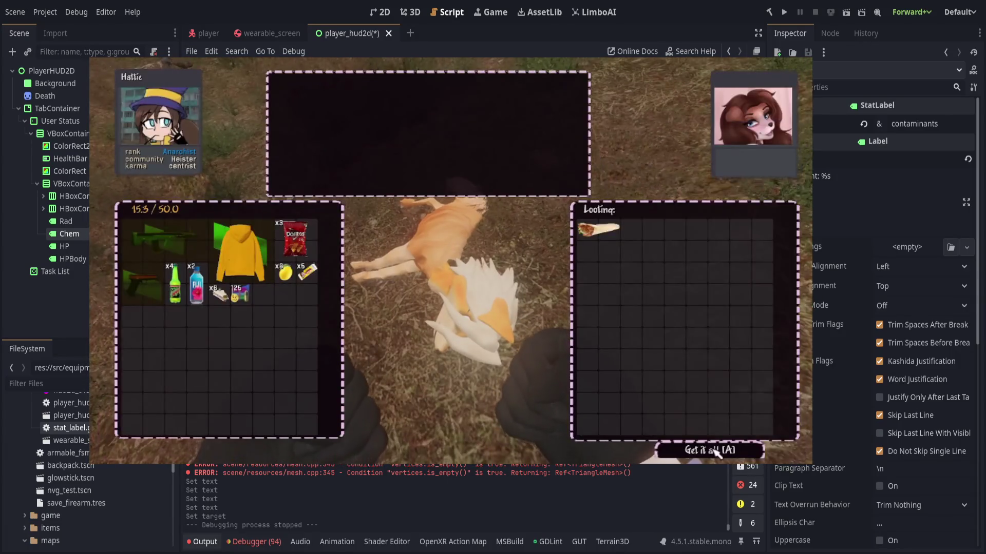
click(476, 228)
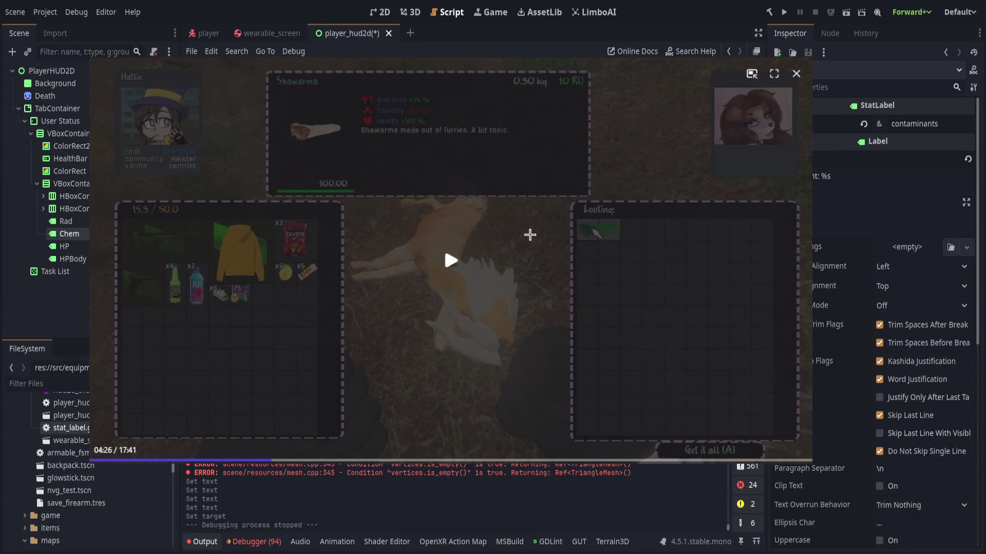
click(493, 245)
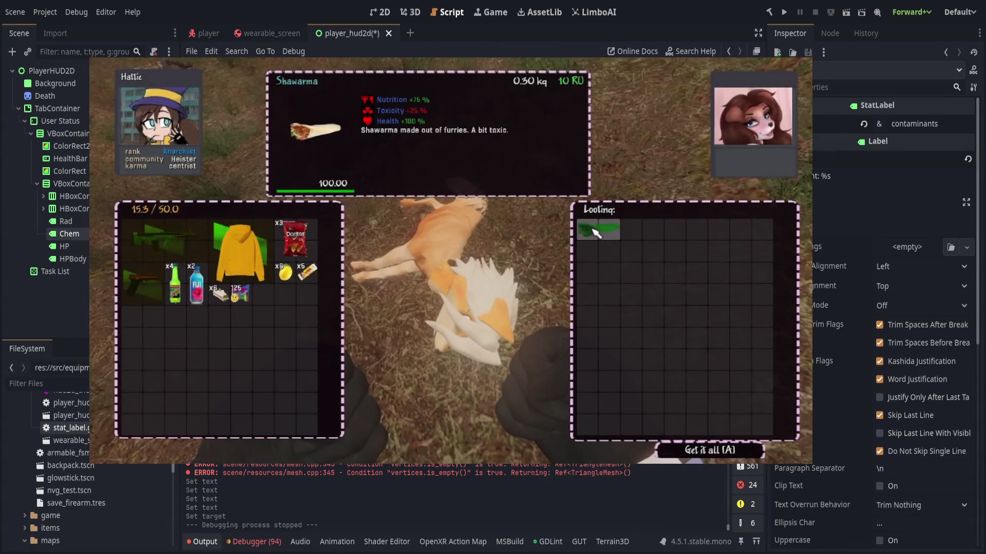
click(452, 277)
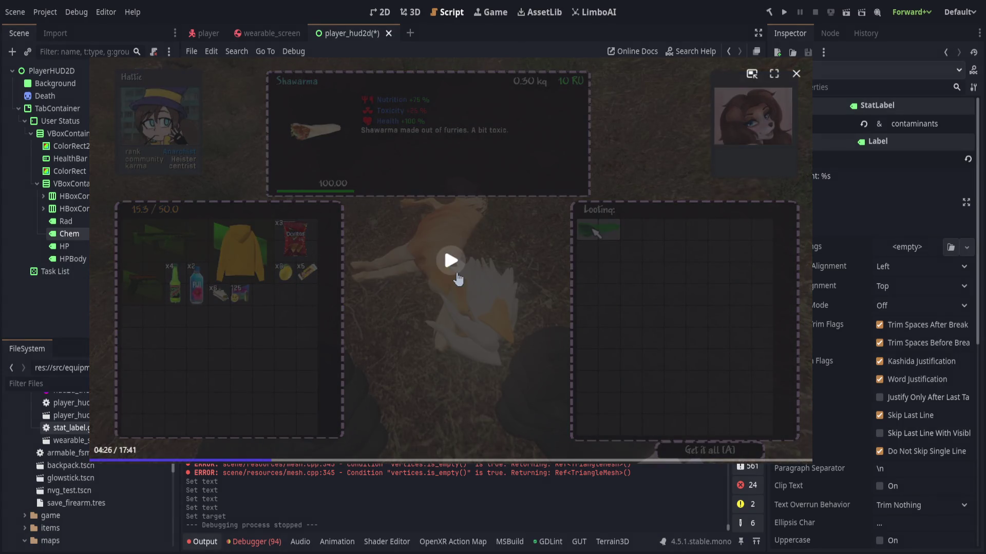
click(458, 277)
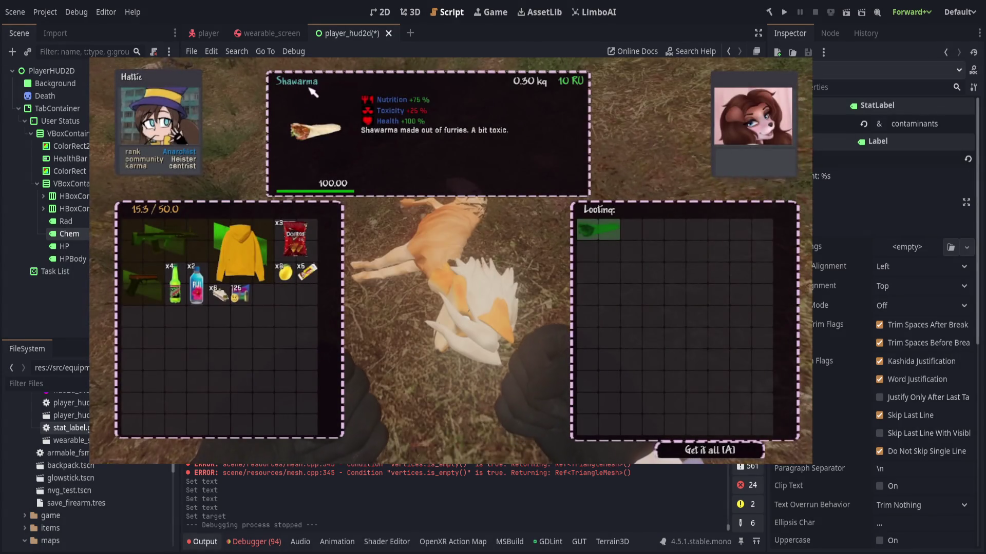